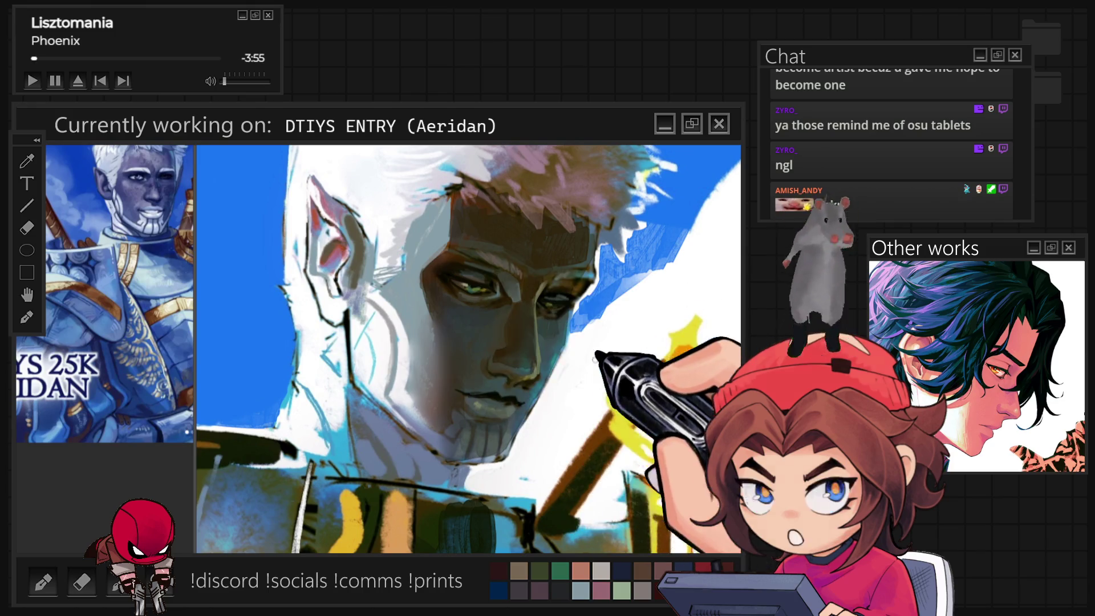
- Zoom in and add a light grey-blue stroke beside the elf's eye, then zoom back out
scroll(502, 290, up, 5)
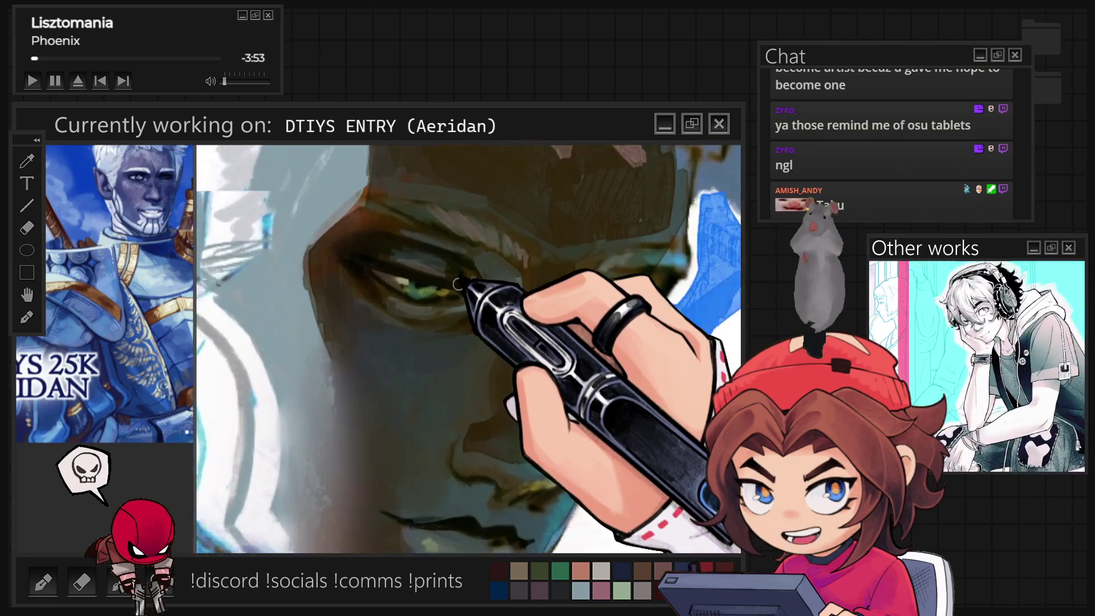
drag(536, 331, 564, 262)
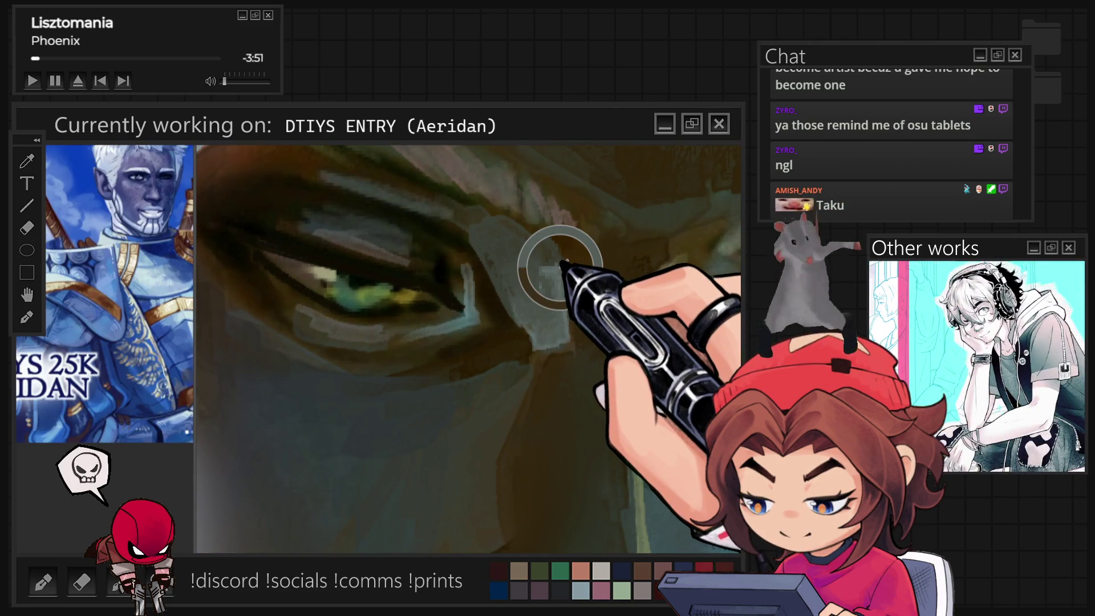
scroll(554, 268, down, 2)
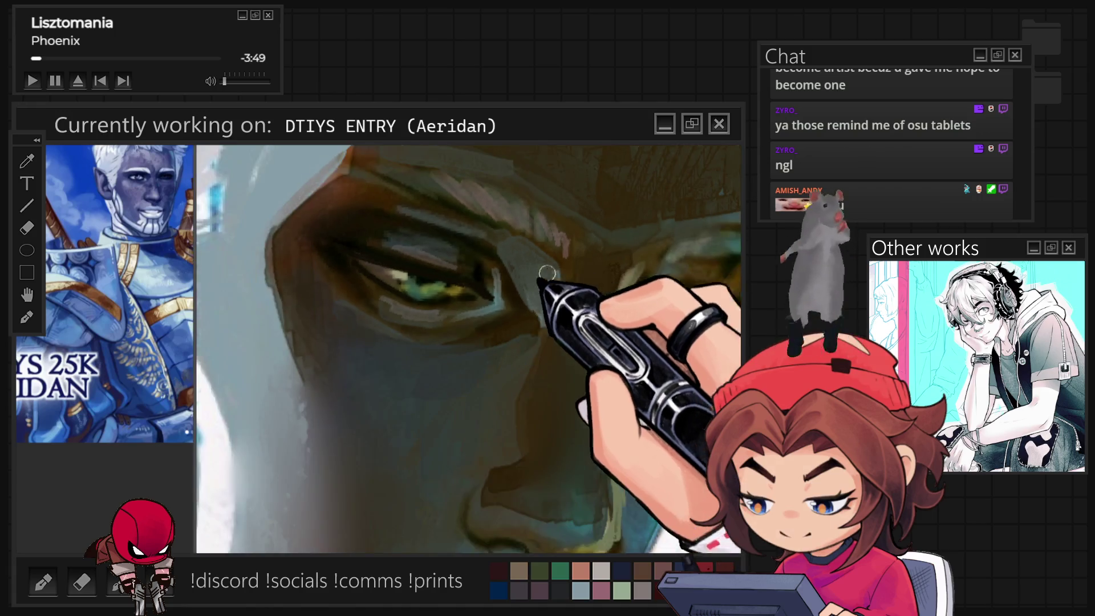
scroll(542, 276, down, 3)
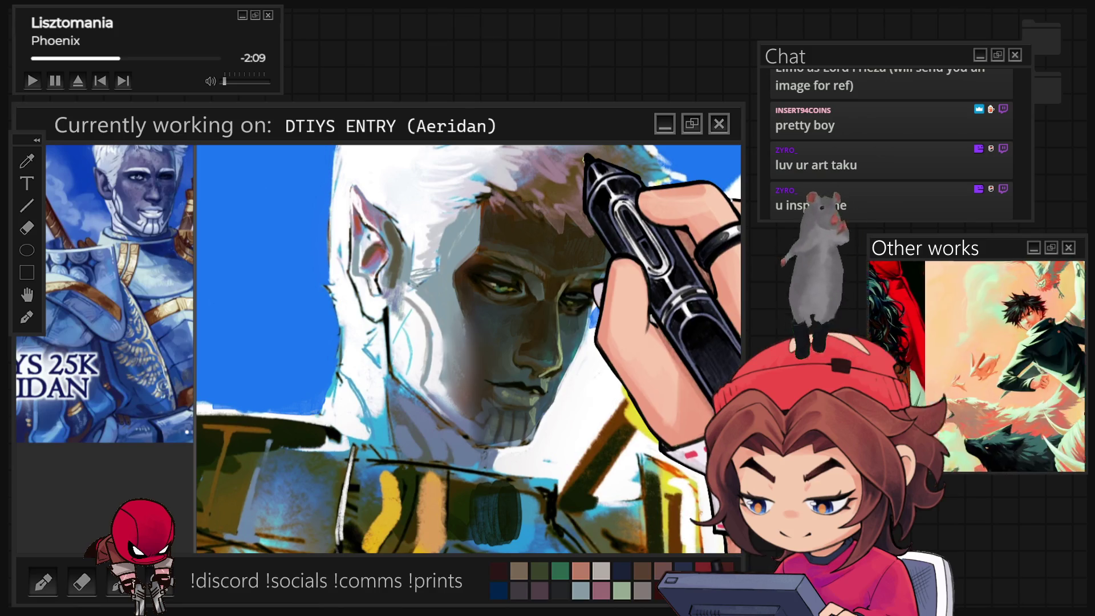
- Zoom out with Ctrl+minus to view the whole elf painting, then zoom back in to fill the window
key(ctrl+minus)
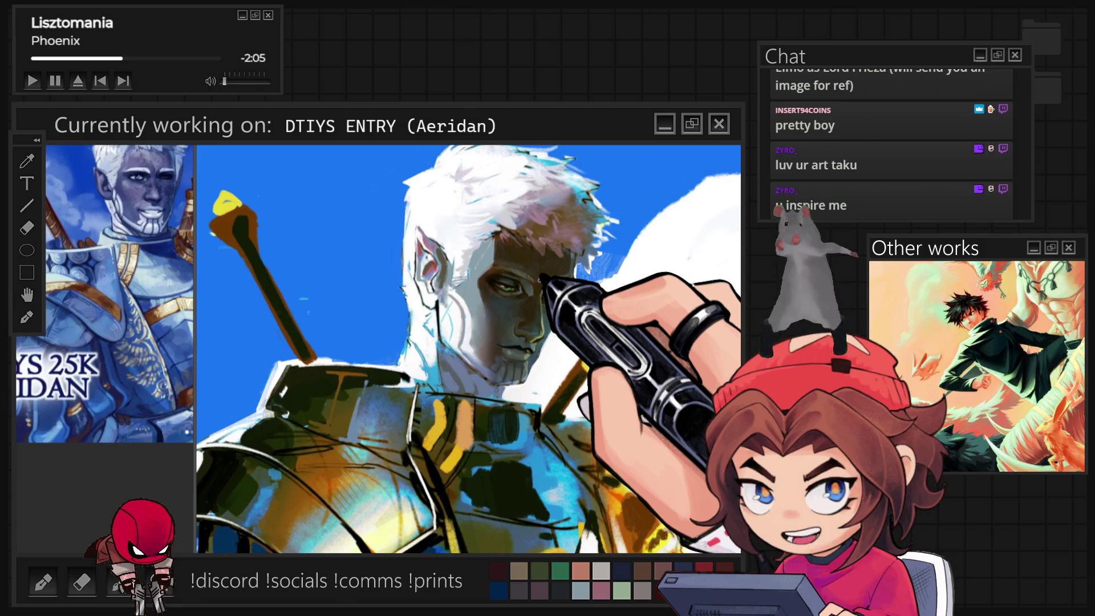
key(ctrl+minus)
key(ctrl+plus)
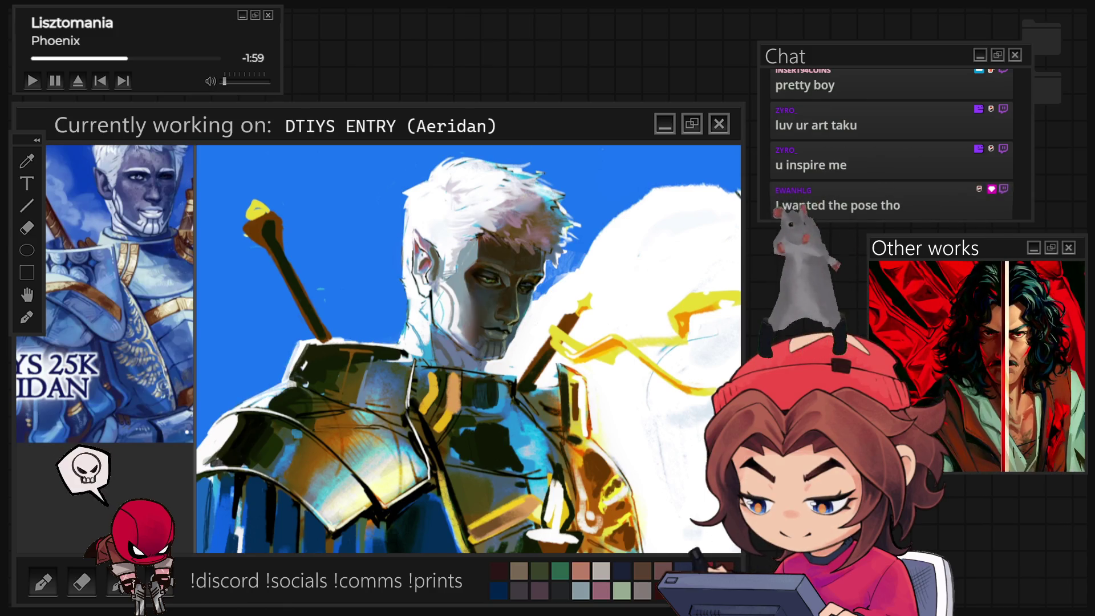
key(ctrl+minus)
key(ctrl+minus)
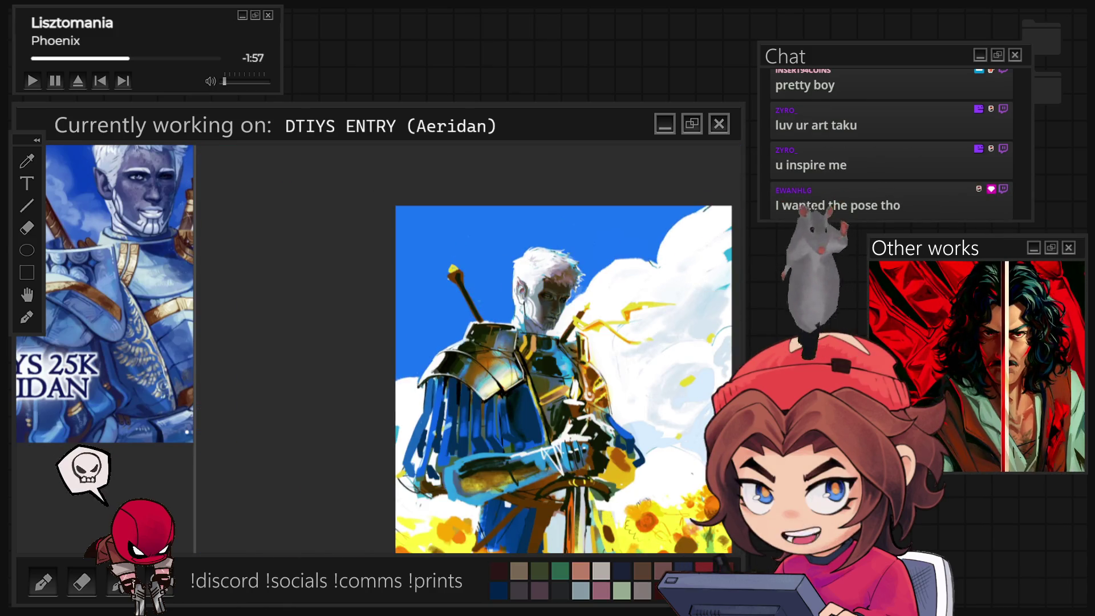
key(ctrl+plus)
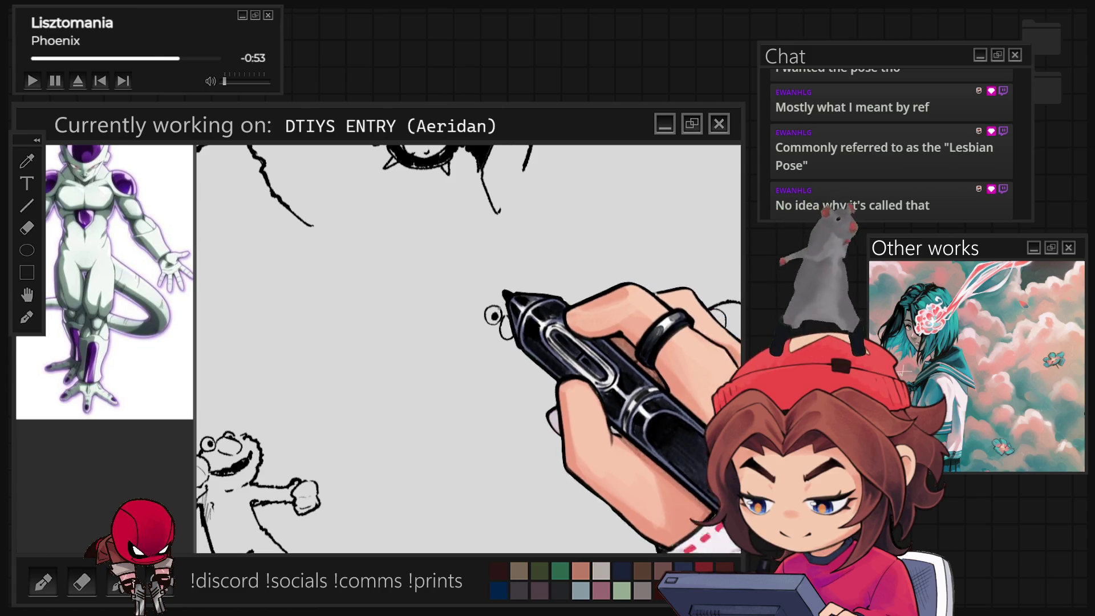
- Pencil a short stroke under the face sketch, then two eyes and a nose inside the fuzzy head
mouse_move(472, 336)
mouse_down()
mouse_move(501, 345)
mouse_move(491, 342)
mouse_up()
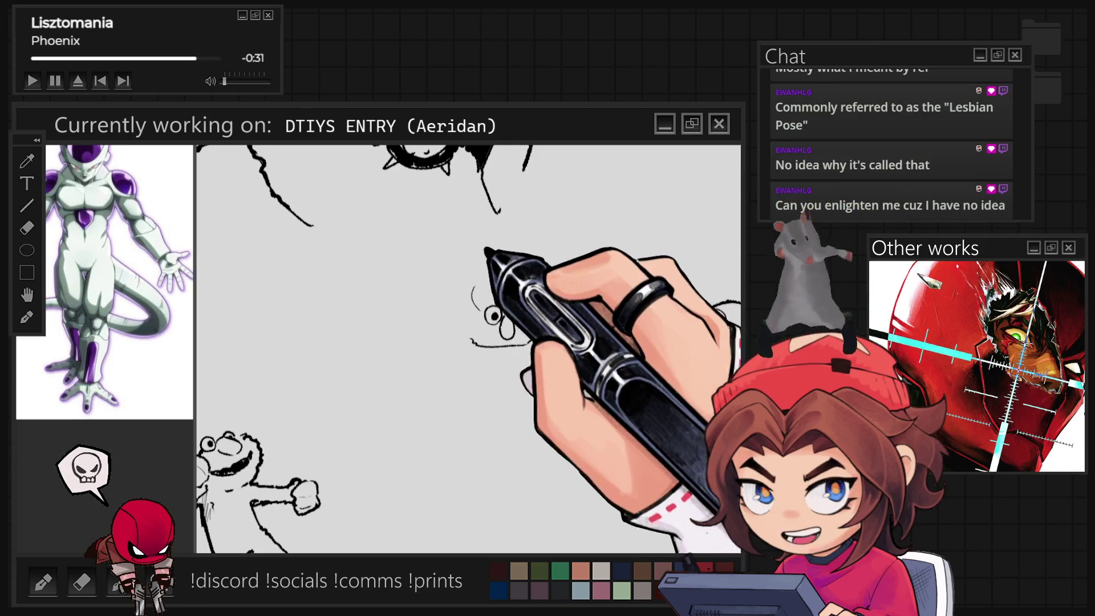
drag(493, 309, 491, 309)
drag(510, 308, 504, 336)
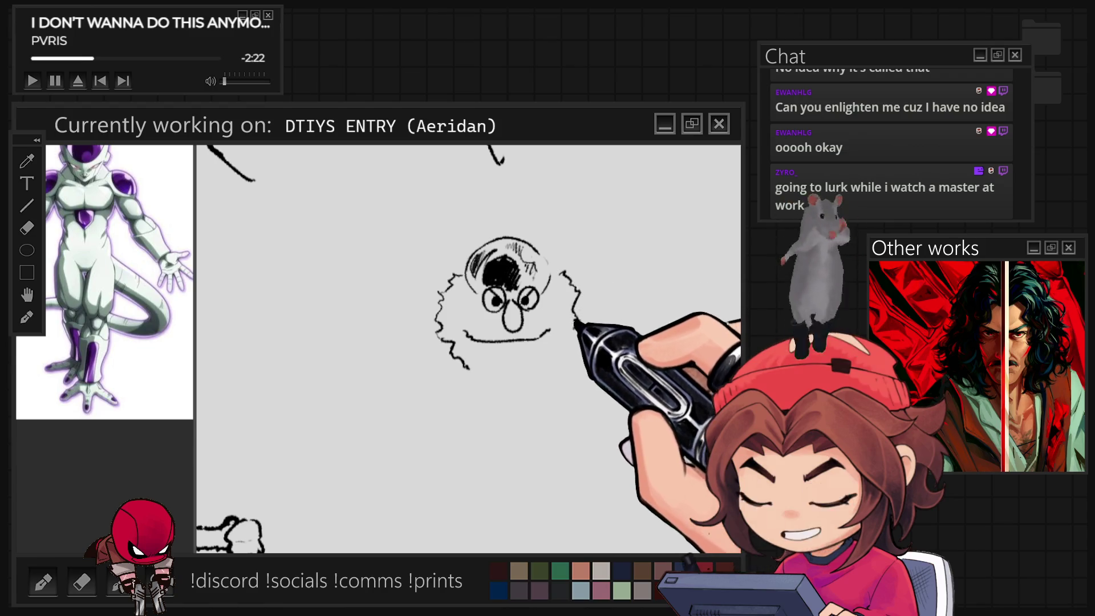
- Extend the fur line along the bottom of the head and lasso around the face doodle
drag(491, 367, 528, 368)
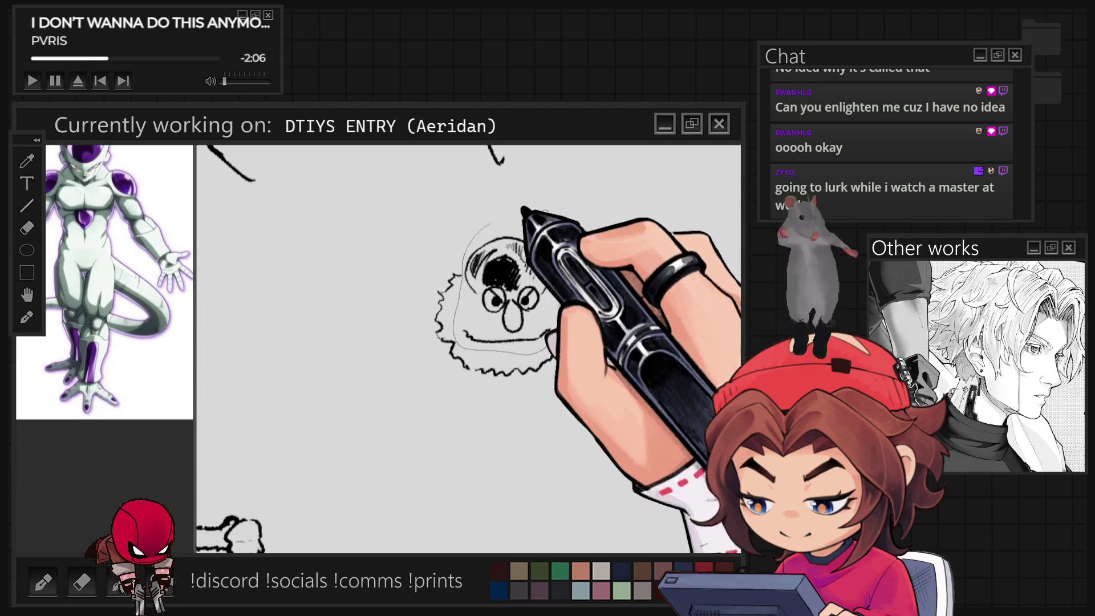
drag(524, 210, 553, 345)
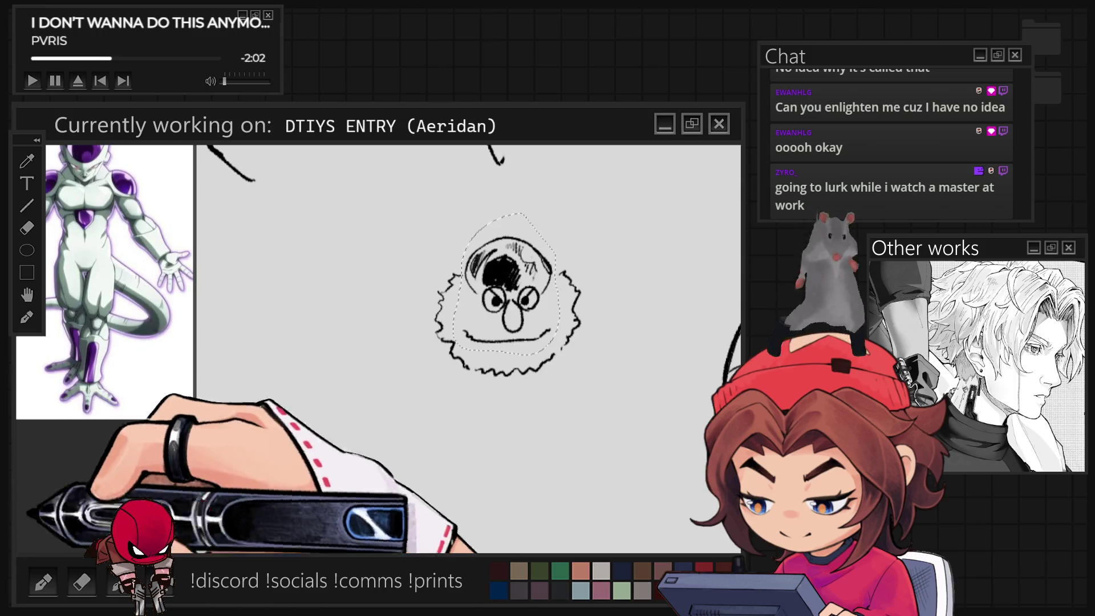
- Shrink the selected face doodle slightly with Ctrl+T and deselect
key(ctrl+t)
drag(643, 314, 583, 410)
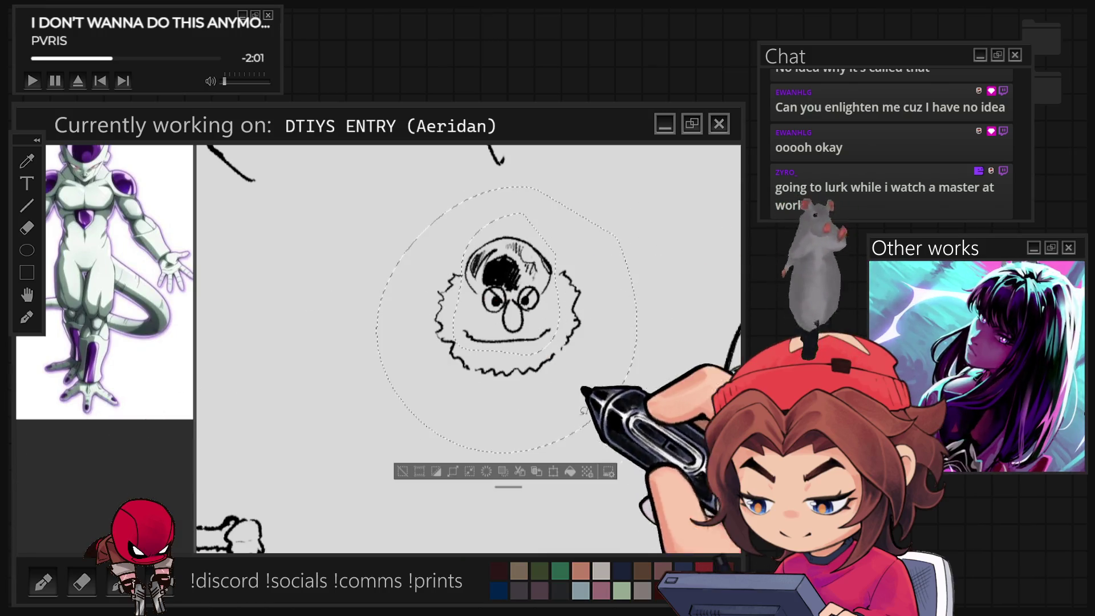
click(558, 471)
drag(509, 450, 553, 331)
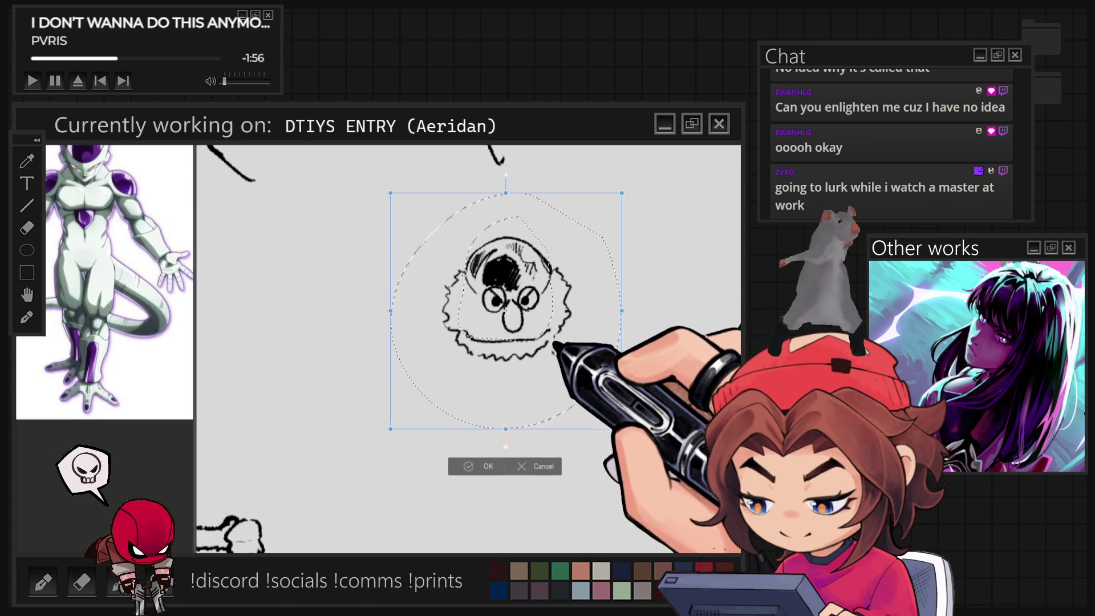
click(485, 466)
key(ctrl+d)
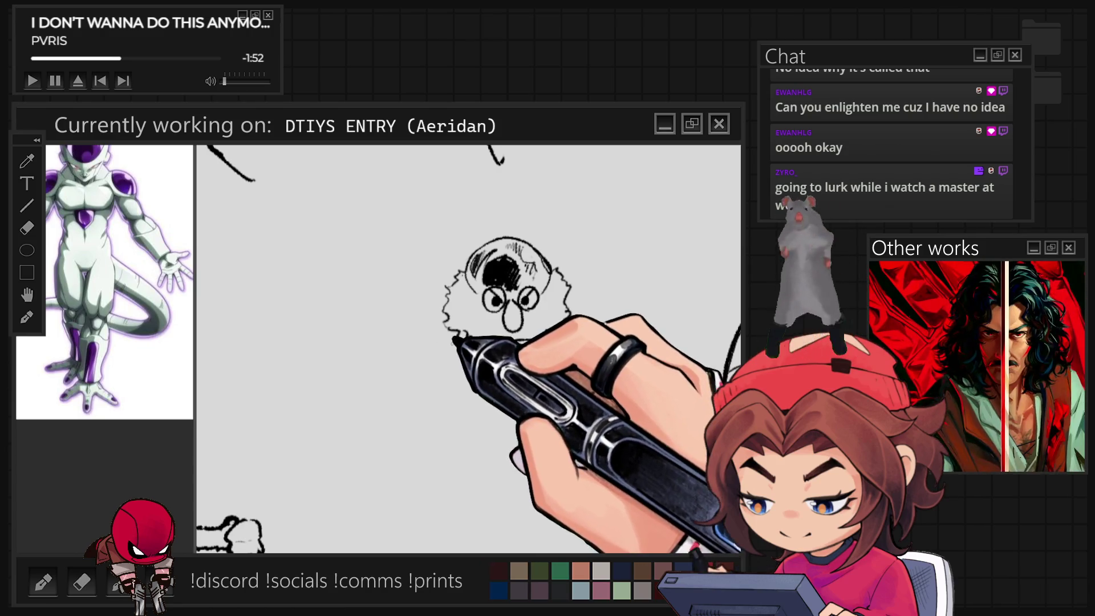
- Draw the round left shoulder pad with a jagged fur line under the face, and shade it
mouse_move(434, 350)
mouse_down()
mouse_move(406, 377)
mouse_move(400, 407)
mouse_up()
drag(436, 346, 399, 386)
drag(438, 346, 421, 403)
drag(440, 340, 529, 352)
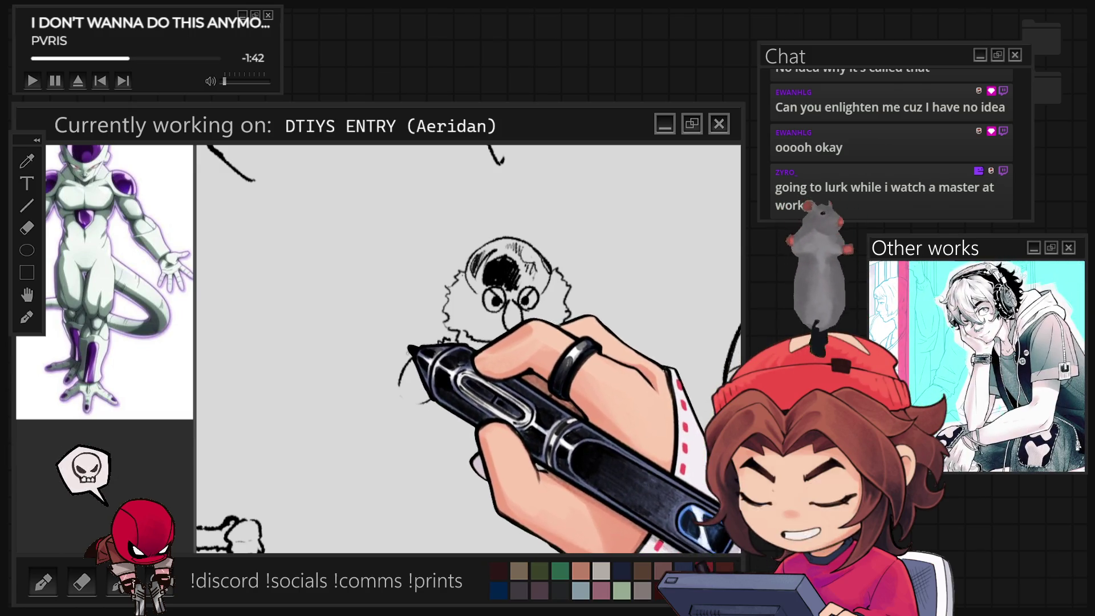
drag(422, 370, 414, 399)
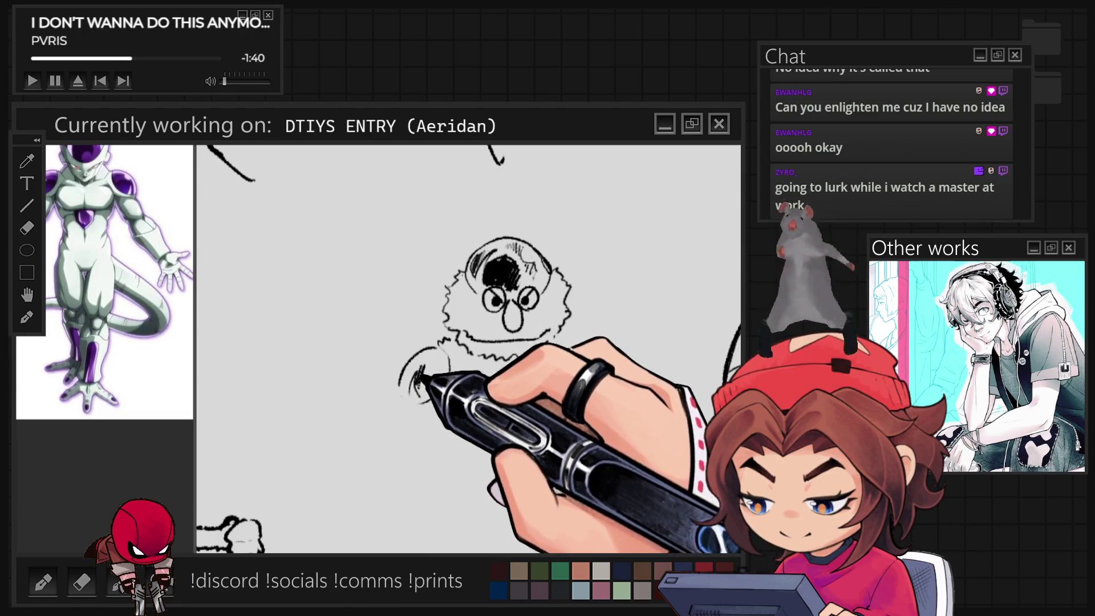
mouse_move(406, 369)
mouse_down()
mouse_move(439, 342)
mouse_move(563, 338)
mouse_up()
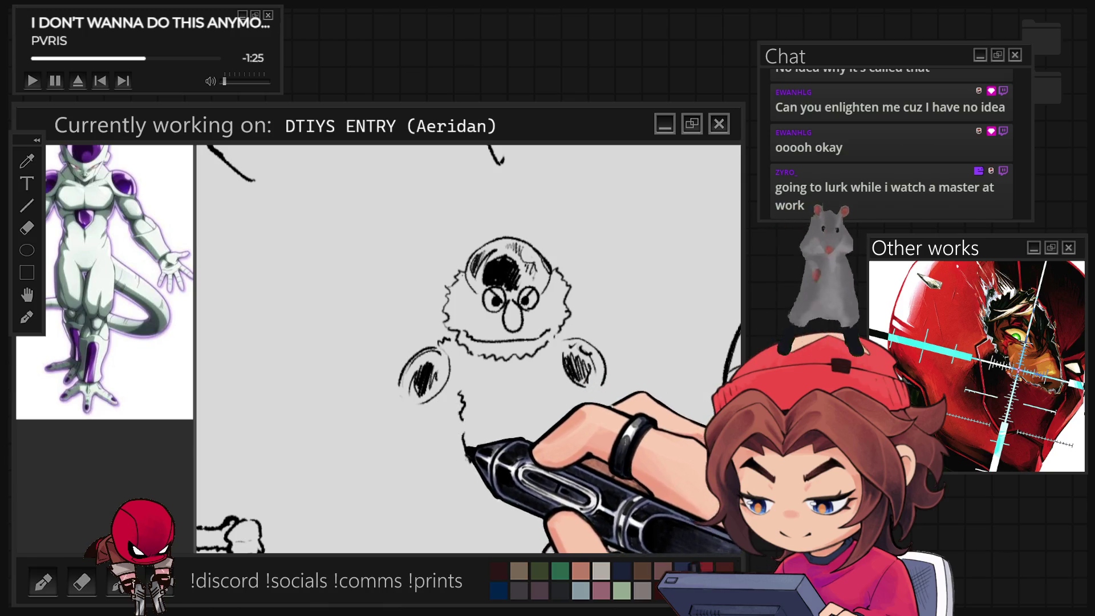
- Sketch the long left arm reaching outward and downward, then pan the figure up
drag(368, 447, 394, 407)
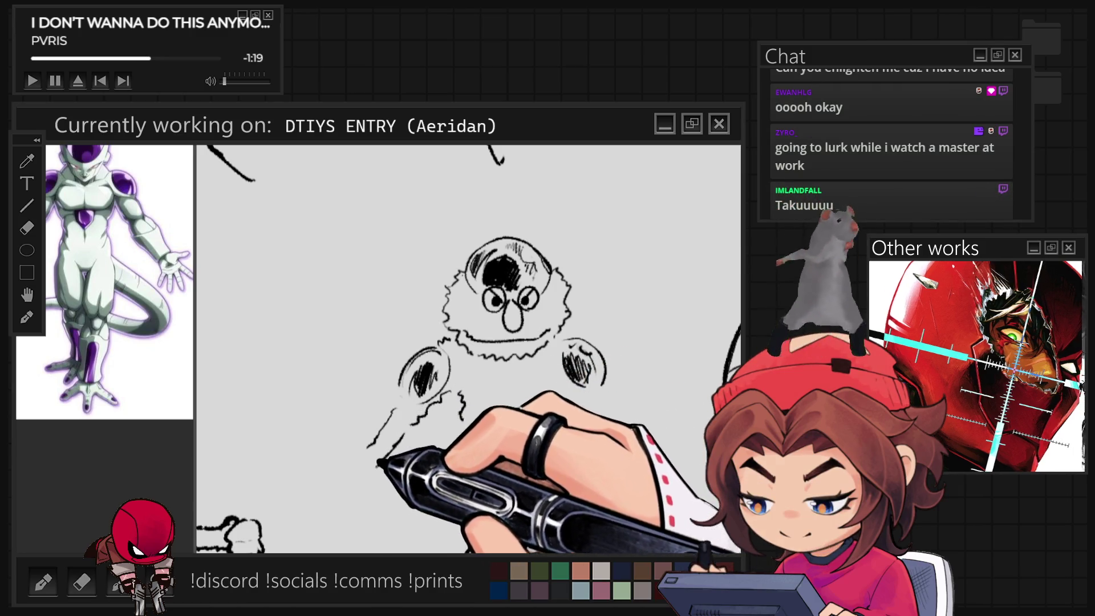
drag(333, 466, 296, 460)
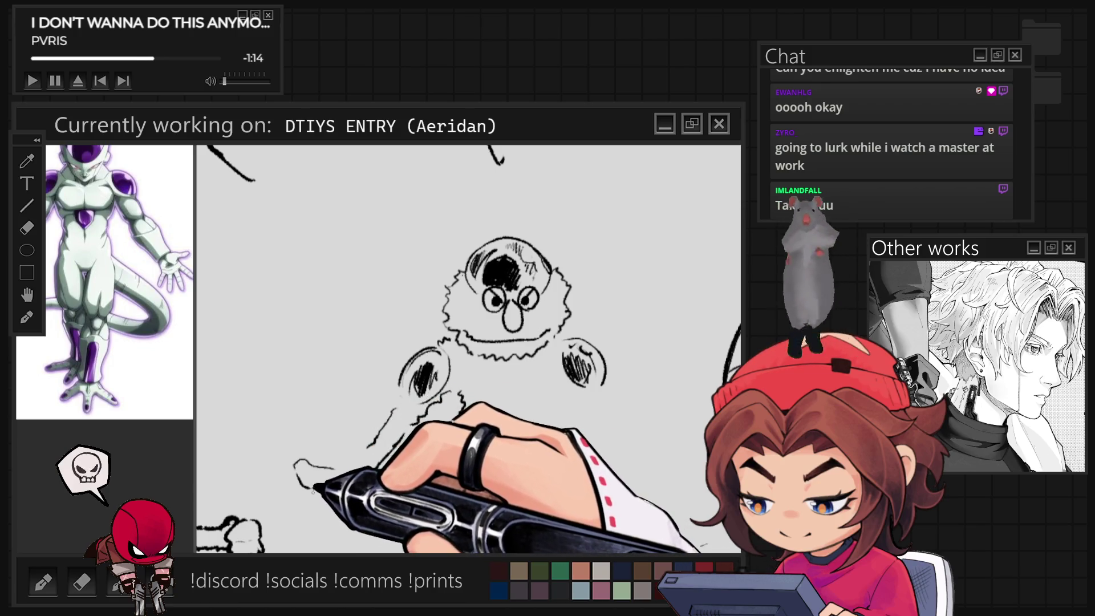
drag(317, 487, 290, 539)
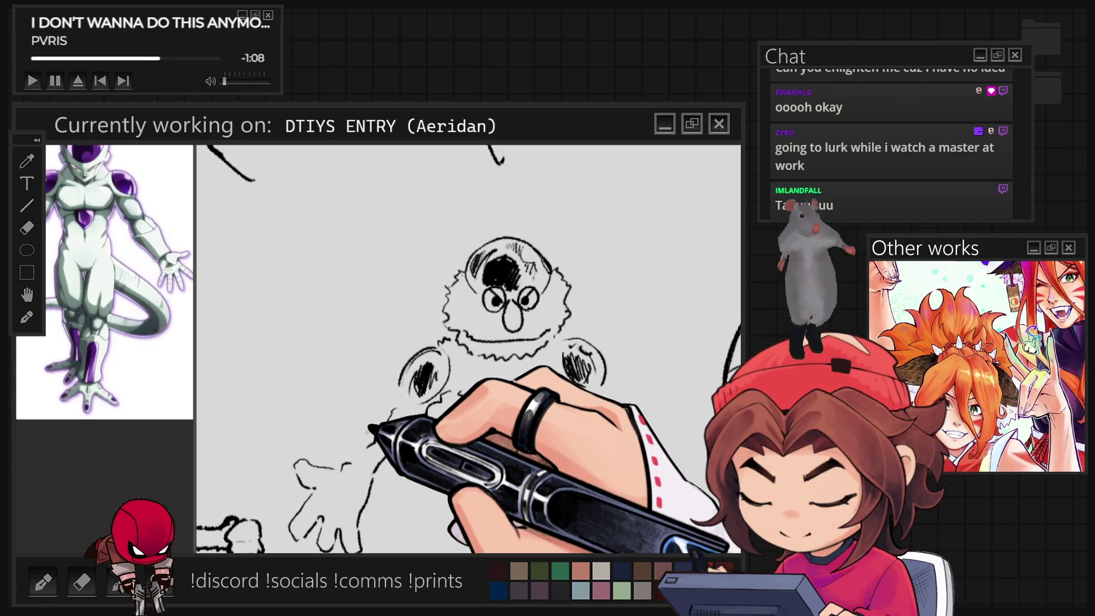
drag(459, 393, 474, 512)
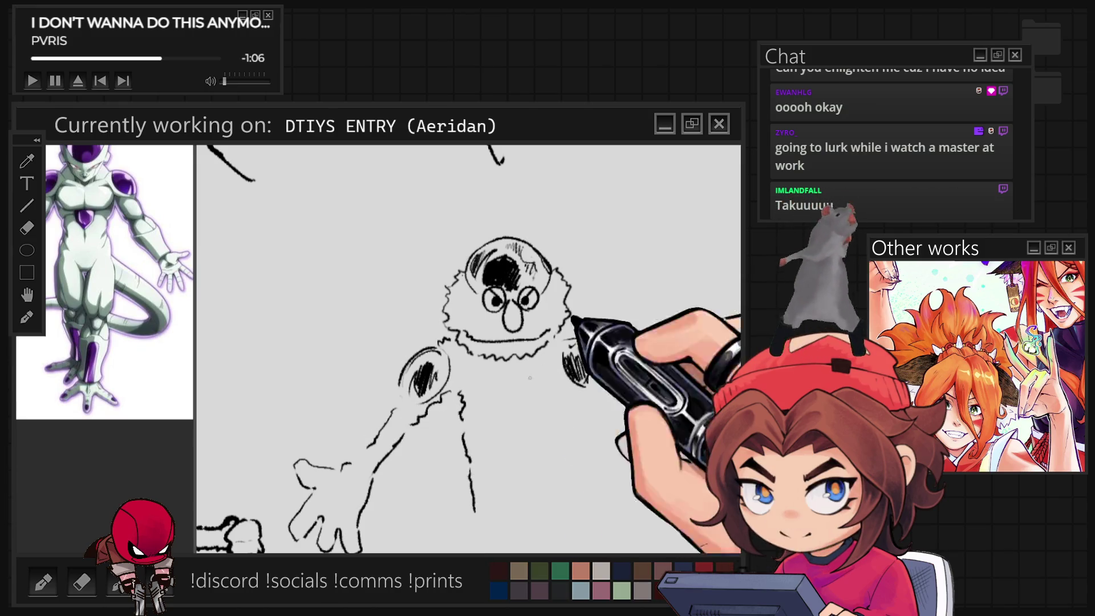
drag(578, 458, 618, 390)
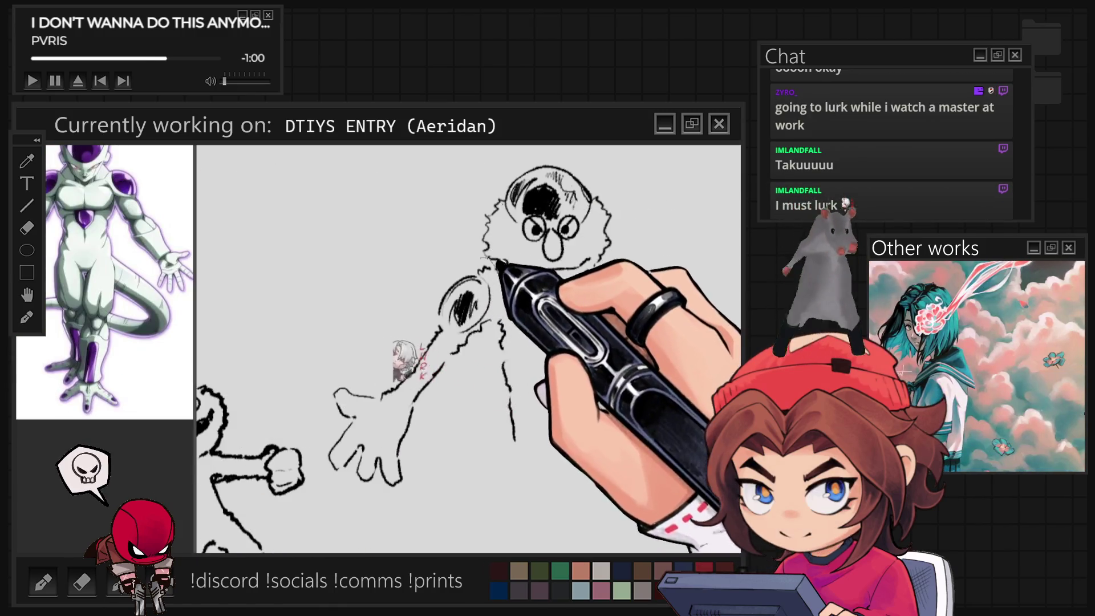
- Shade inside the right shoulder pad, draw the right arm's lines and a belly dot
drag(322, 457, 394, 258)
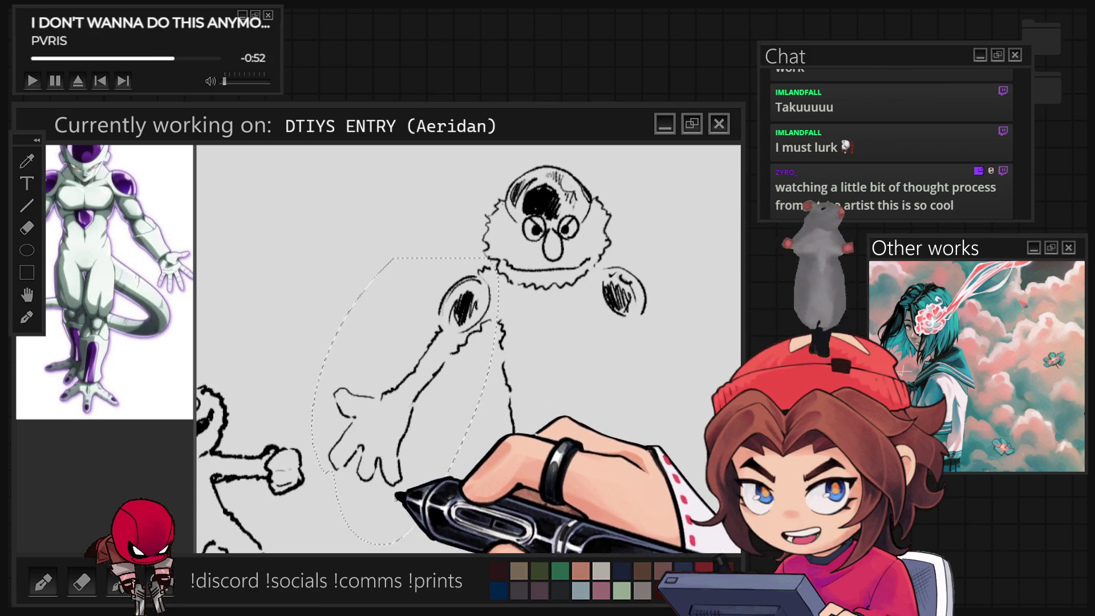
key(ctrl+d)
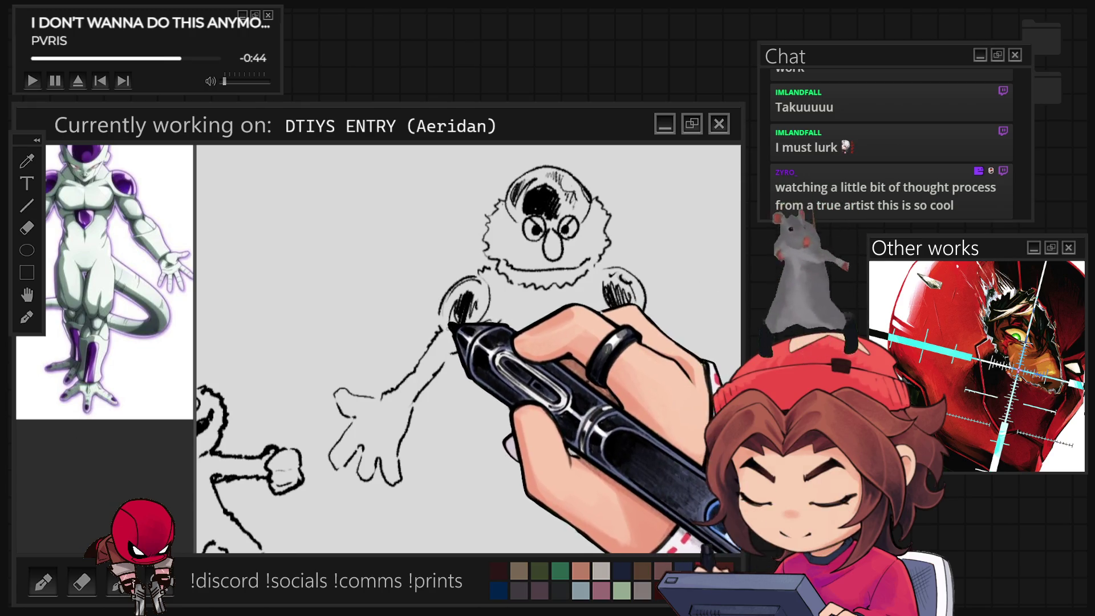
mouse_move(608, 282)
mouse_down()
mouse_move(628, 304)
mouse_move(635, 360)
mouse_move(655, 336)
mouse_move(687, 374)
mouse_up()
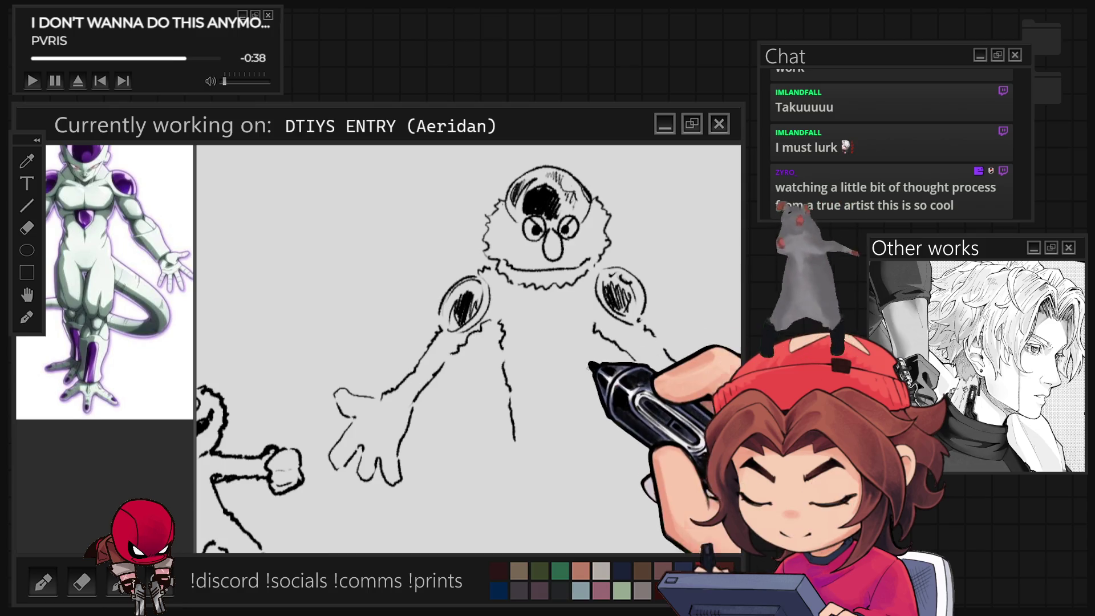
drag(590, 342, 577, 431)
click(549, 415)
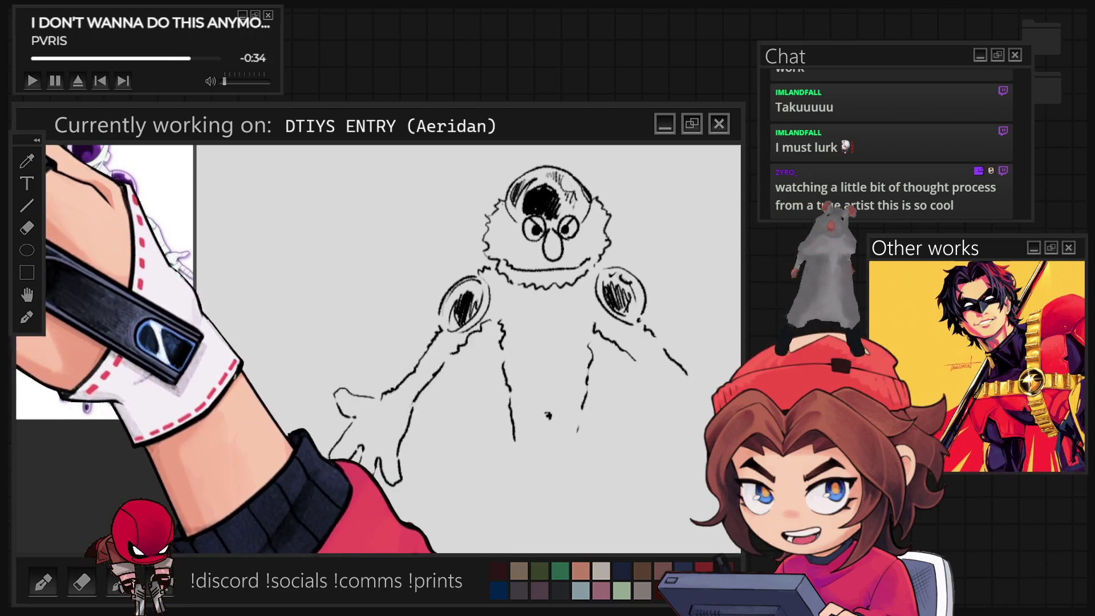
- Copy the left hand as a mirrored hand and place it on the right arm
drag(337, 335, 416, 332)
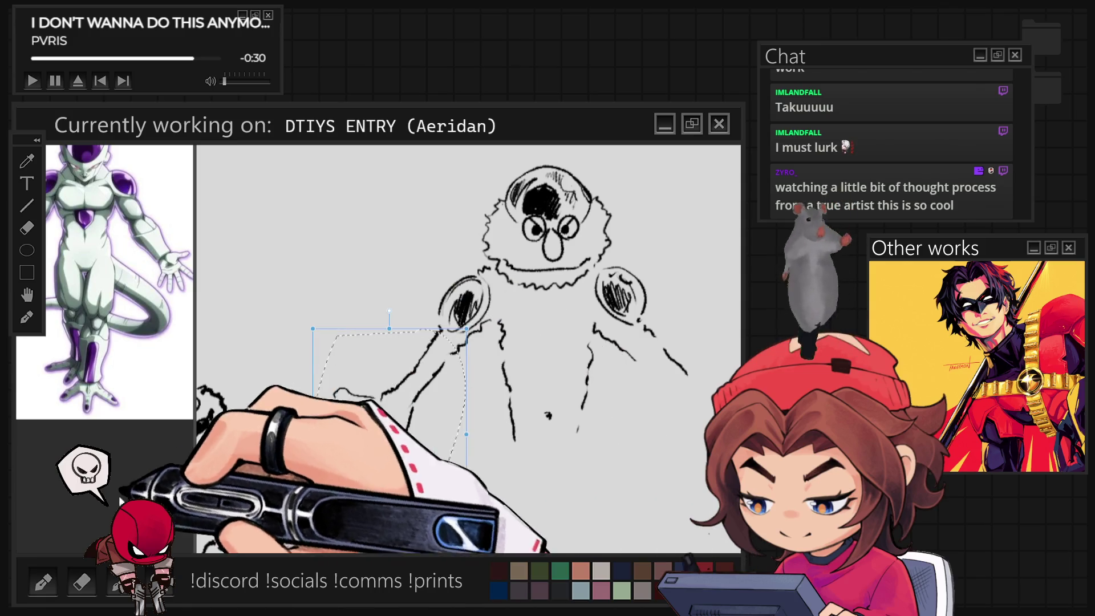
key(ctrl+t)
drag(389, 434, 675, 414)
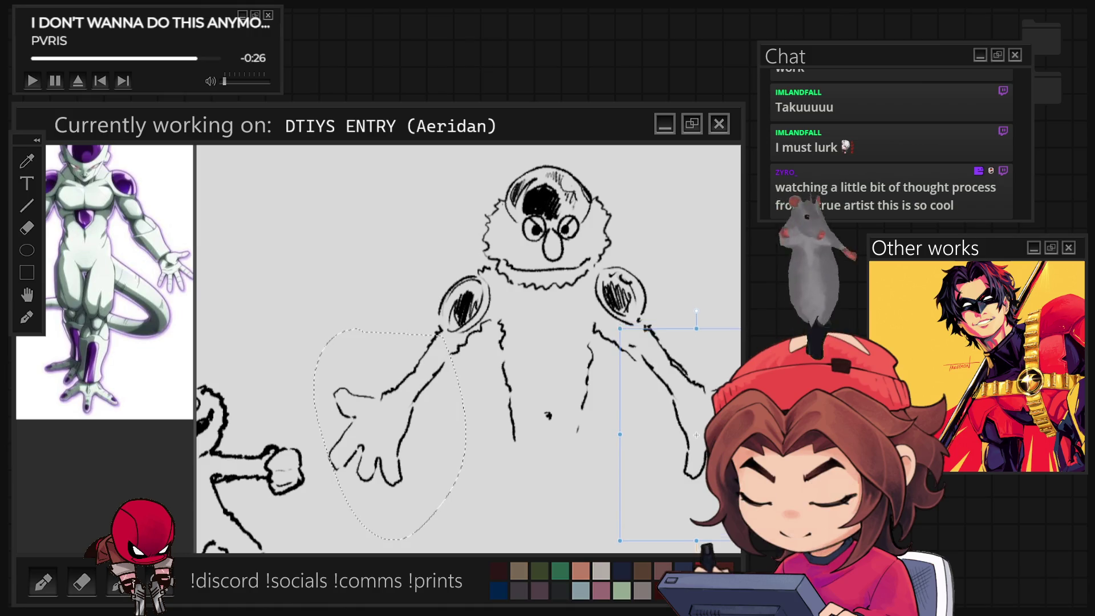
drag(652, 496, 655, 498)
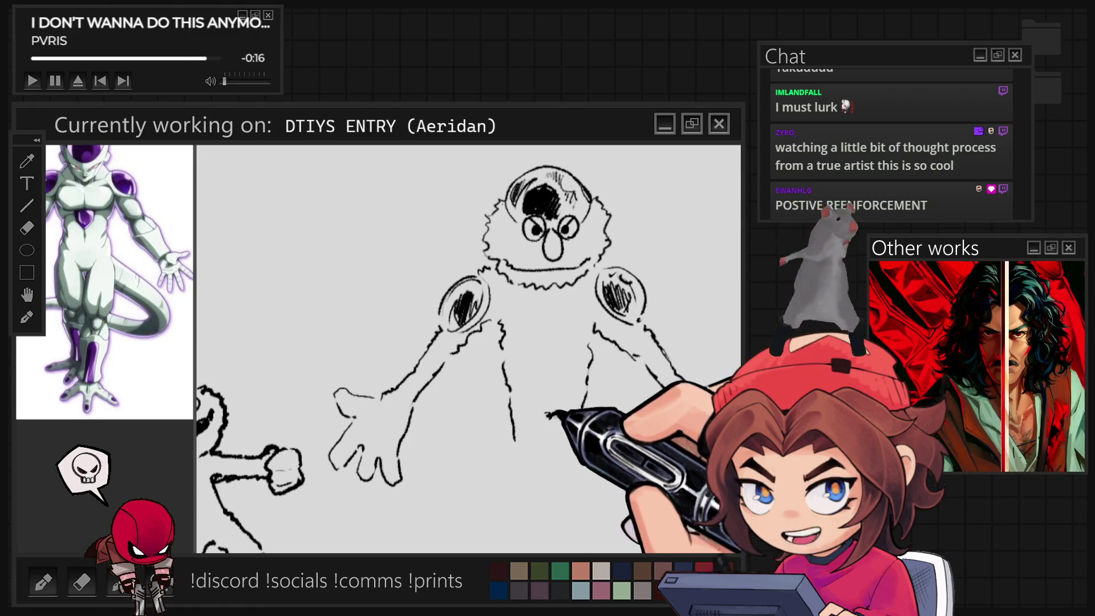
- Draw the right side of the torso and short strokes on the torso and base
drag(576, 451, 564, 505)
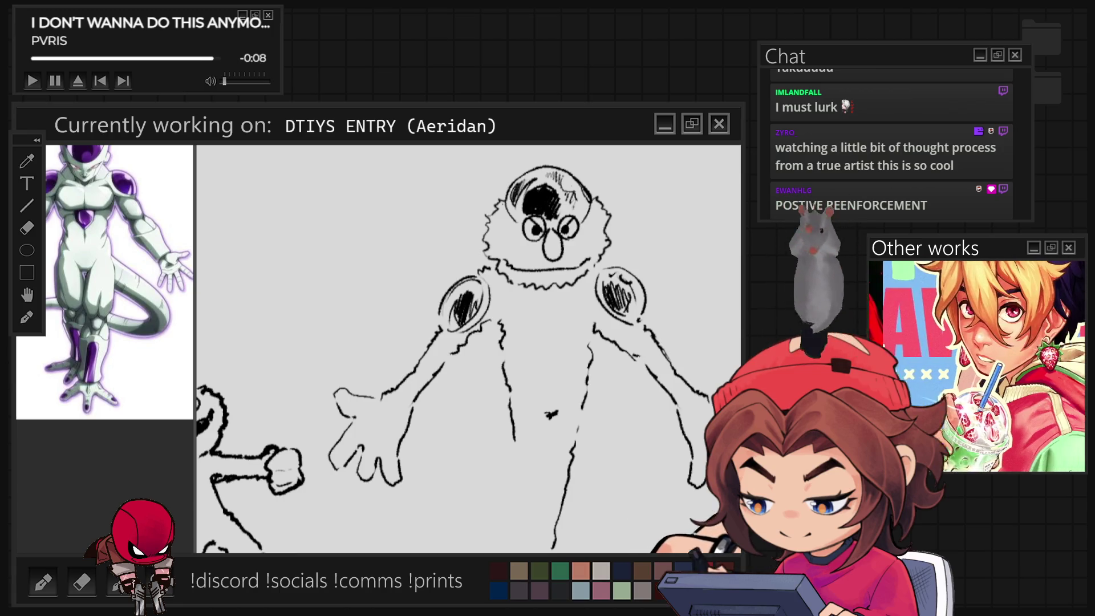
drag(530, 533, 526, 550)
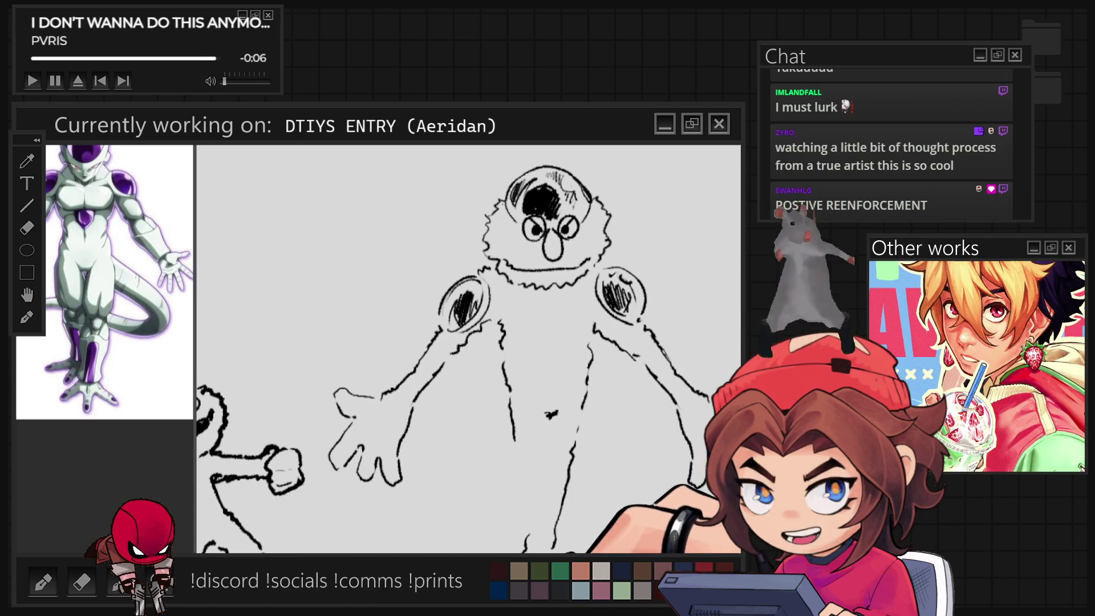
drag(541, 429, 539, 451)
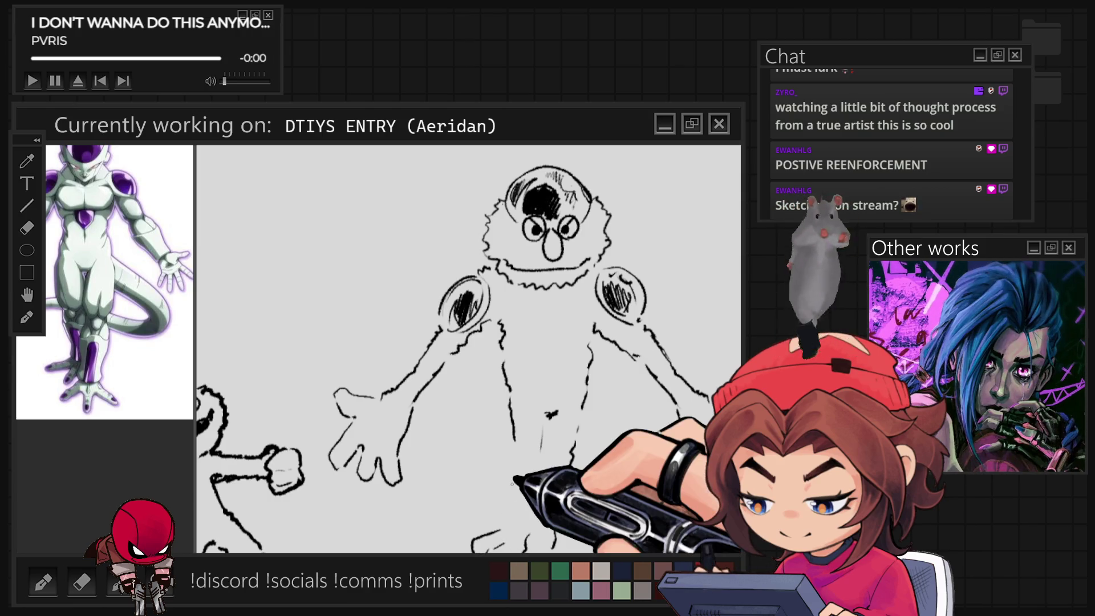
scroll(513, 479, down, 2)
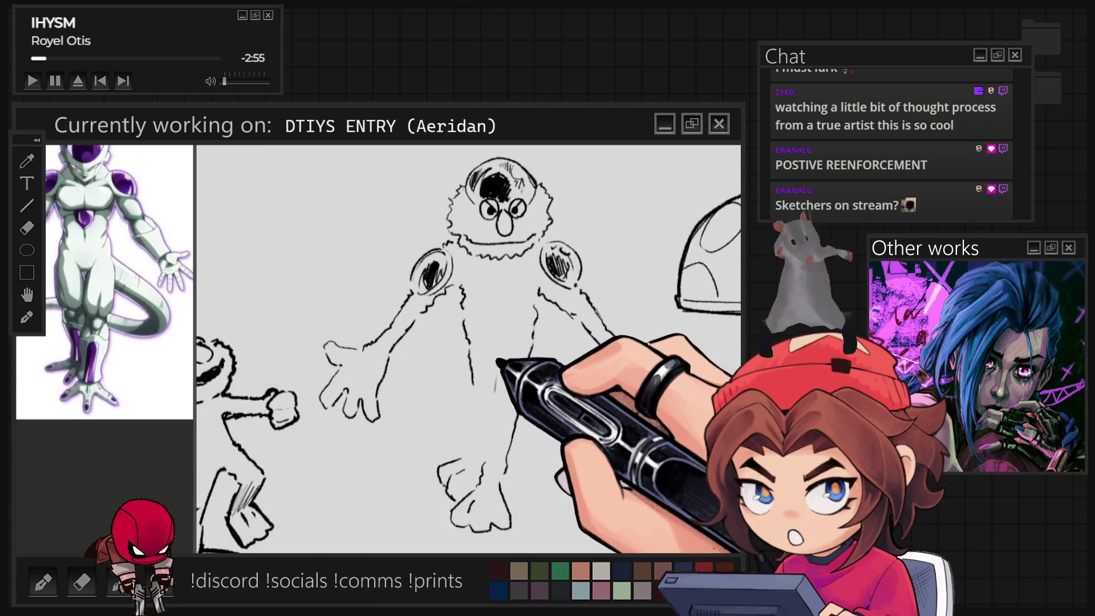
- Skew the lasso-selected lower body and legs to the right, then start a curved tail stroke
drag(402, 548, 574, 548)
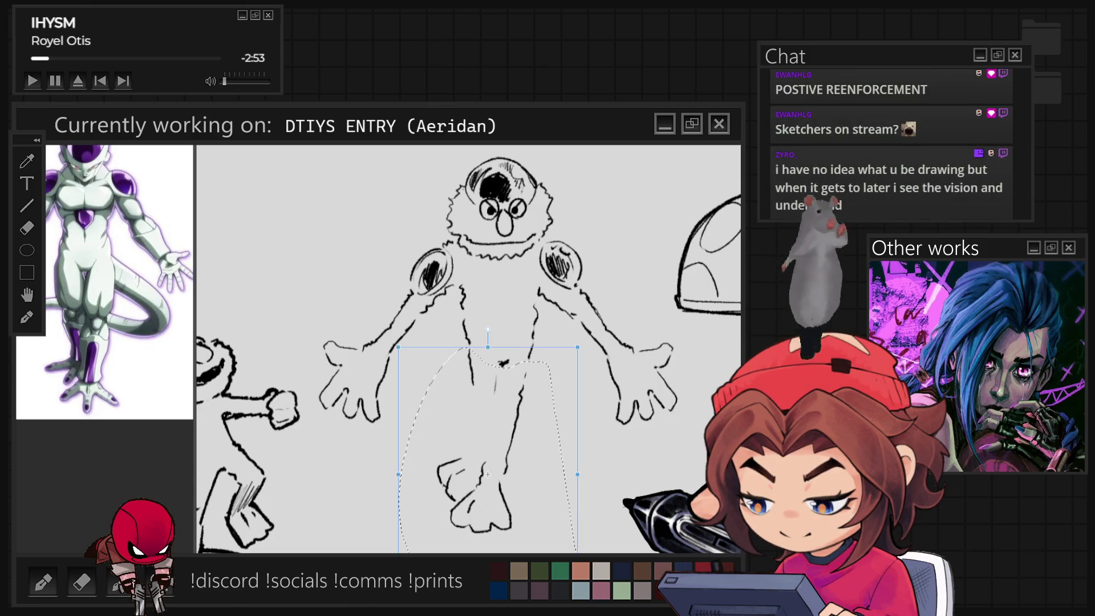
drag(487, 474, 501, 474)
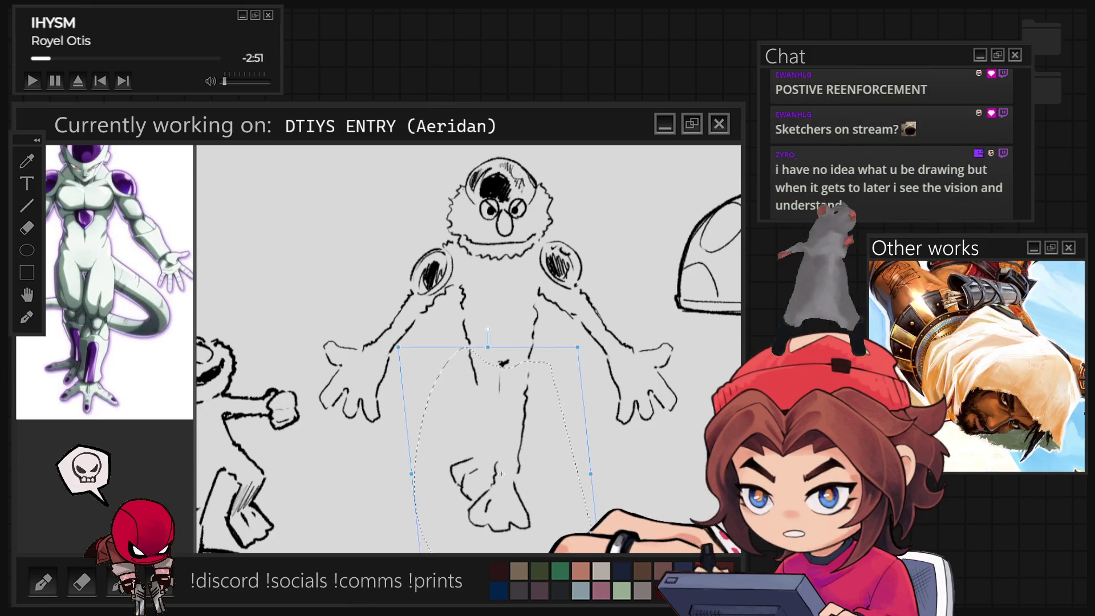
key(ctrl+d)
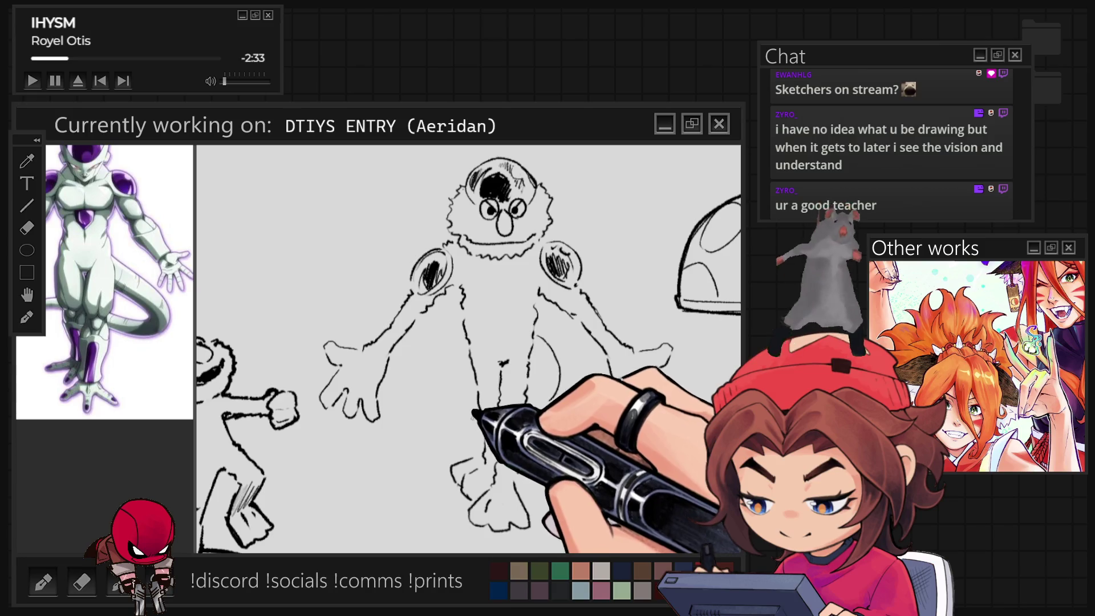
drag(401, 438, 472, 398)
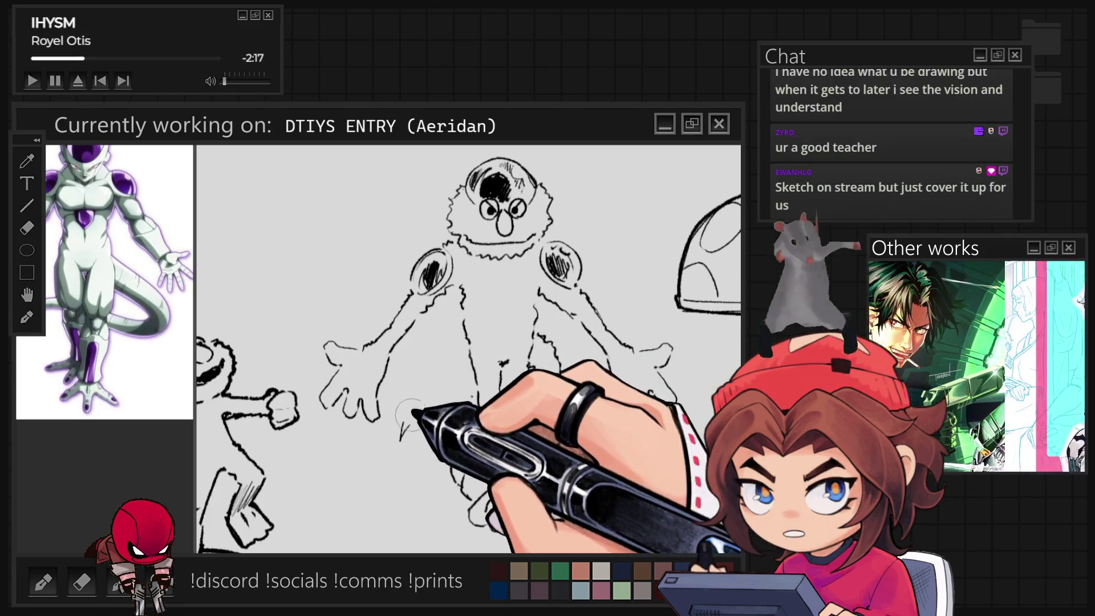
- Redraw the tail curving up toward the hip and sketch a fuzzy outline along the right side
drag(401, 439, 474, 387)
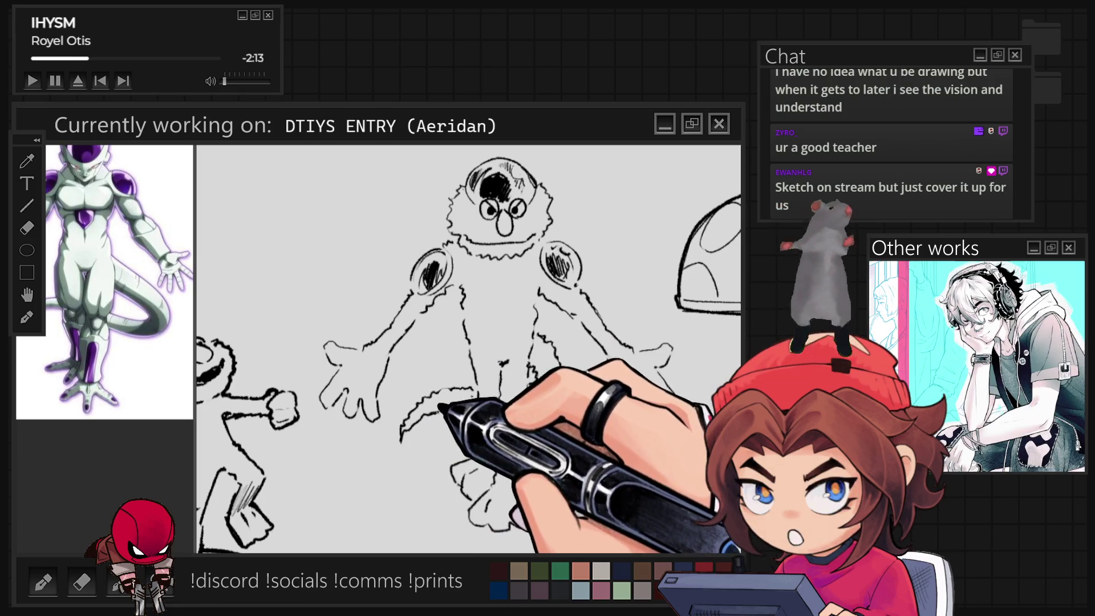
drag(527, 419, 564, 346)
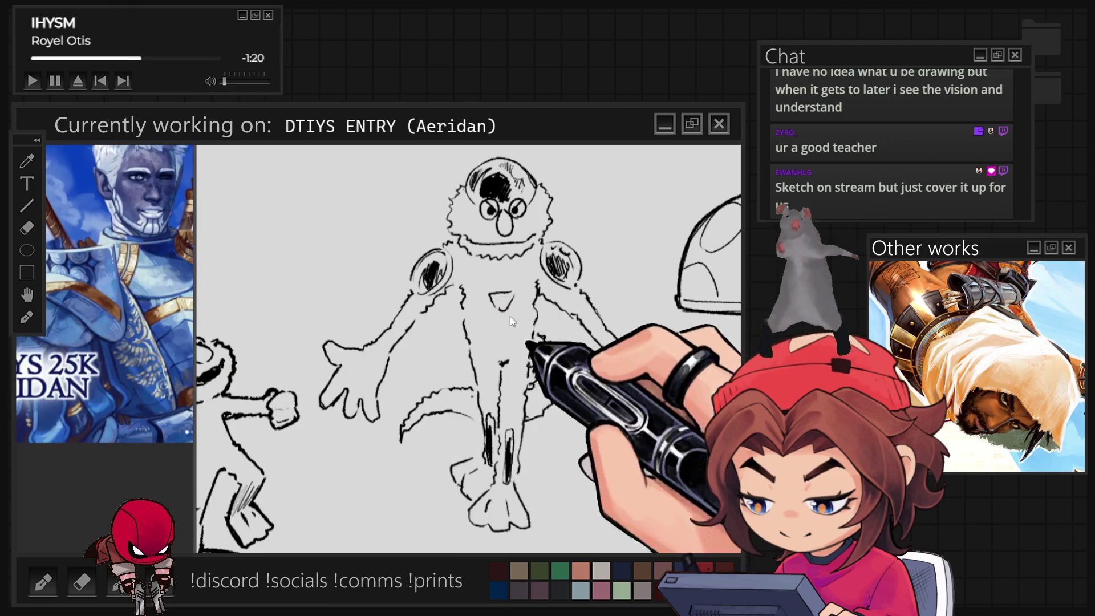
- Zoom around the canvas to bring the elf portrait's face into view
scroll(574, 436, down, 2)
scroll(570, 433, down, 2)
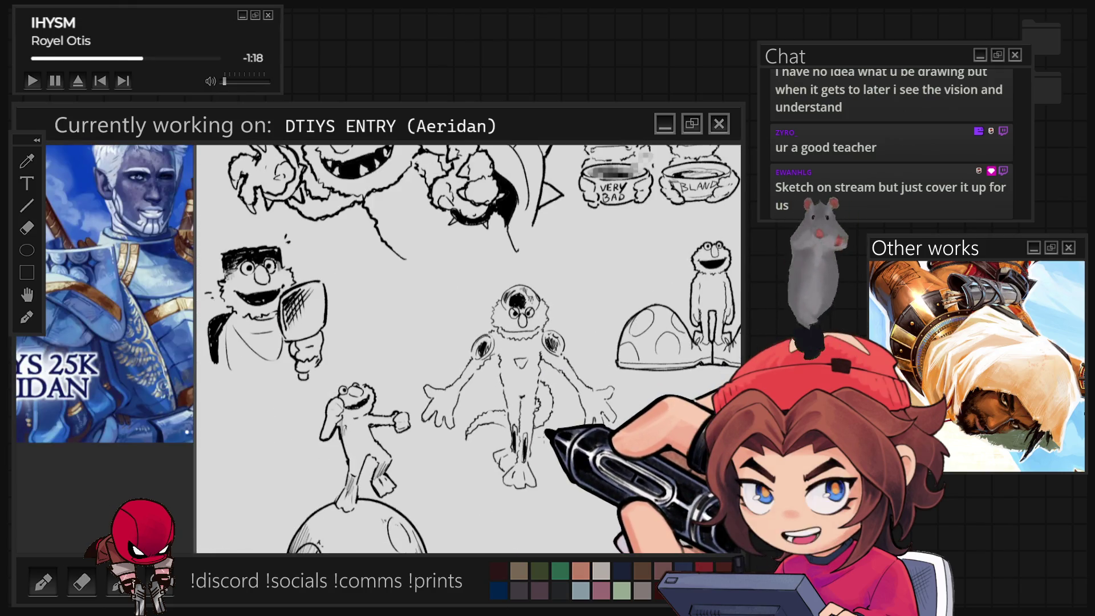
scroll(557, 422, up, 1)
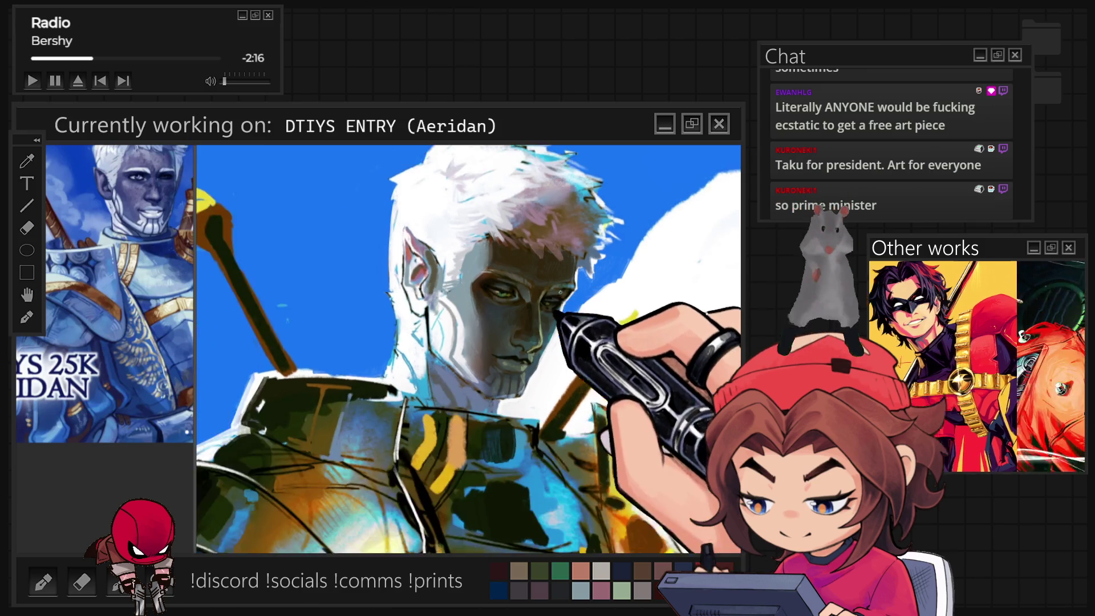
- Zoom in and out on the elf's face, then pull back to show the armor and sword
scroll(468, 349, down, 5)
scroll(467, 348, up, 3)
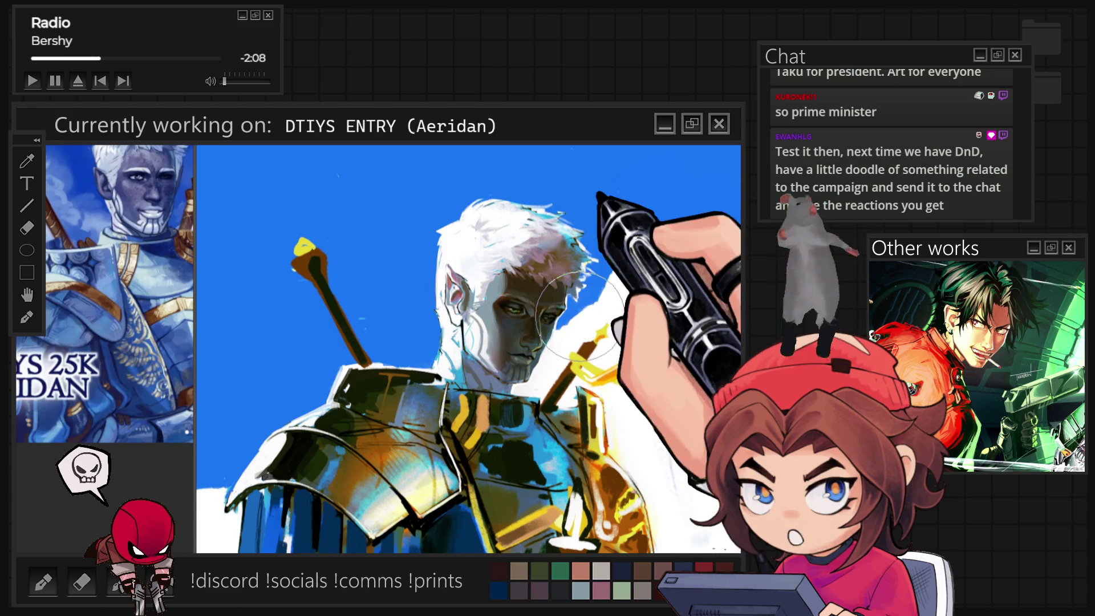
scroll(491, 217, down, 2)
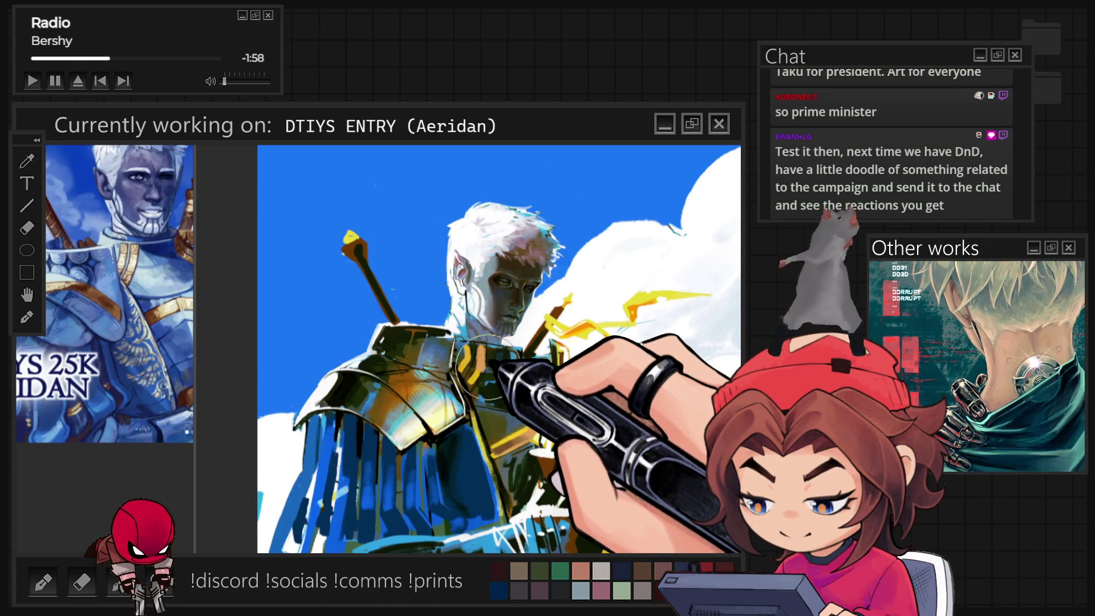
scroll(482, 382, up, 1)
scroll(484, 379, up, 1)
scroll(493, 368, up, 1)
scroll(505, 353, up, 1)
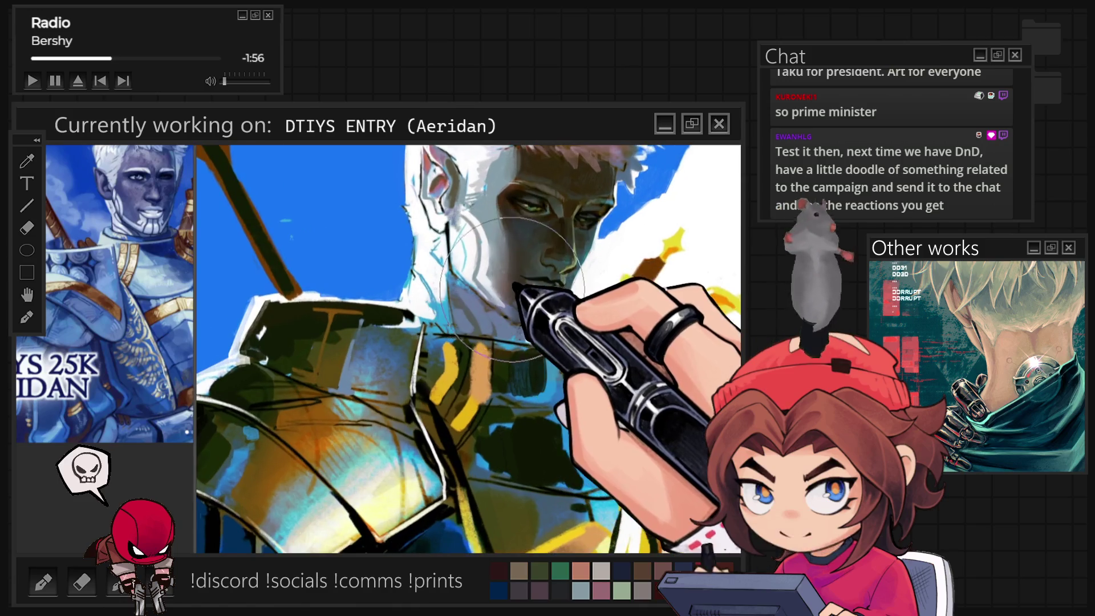
scroll(521, 335, up, 1)
scroll(521, 330, down, 2)
scroll(596, 295, up, 2)
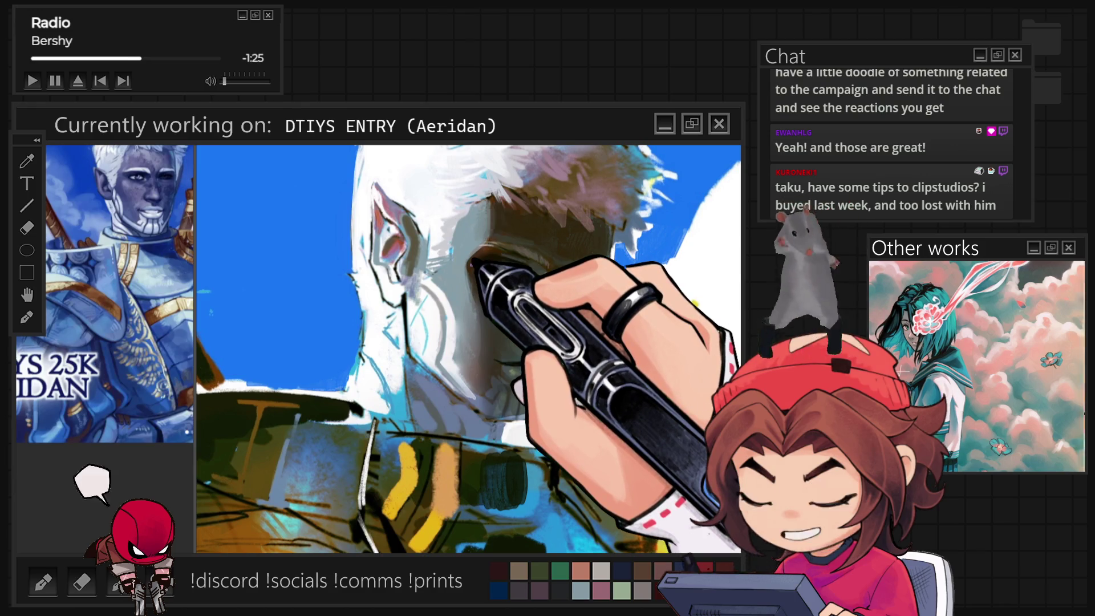
key(ctrl+minus)
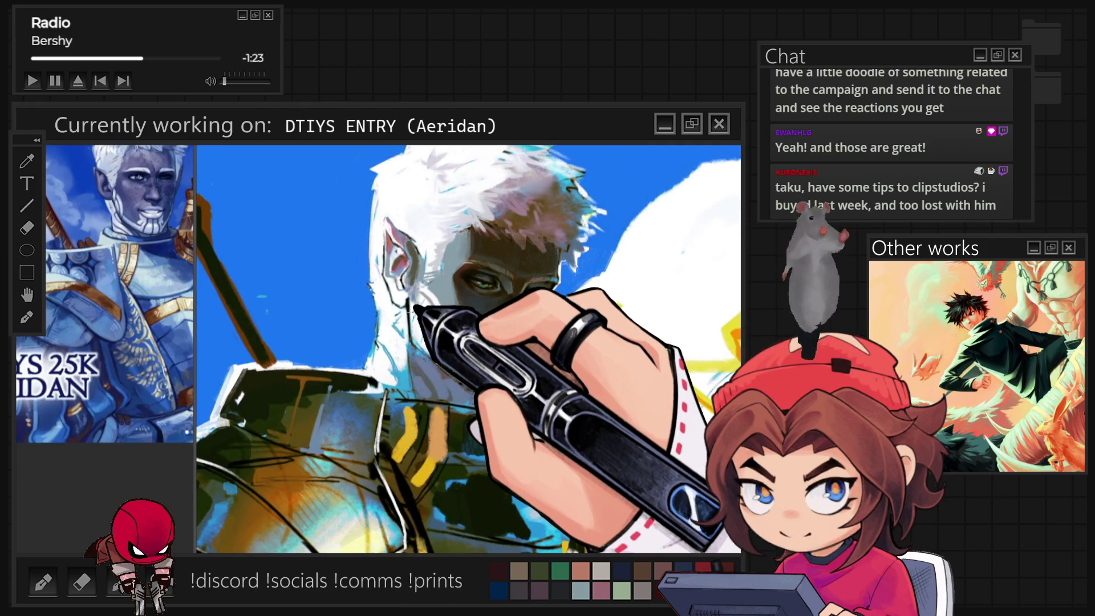
key(ctrl+minus)
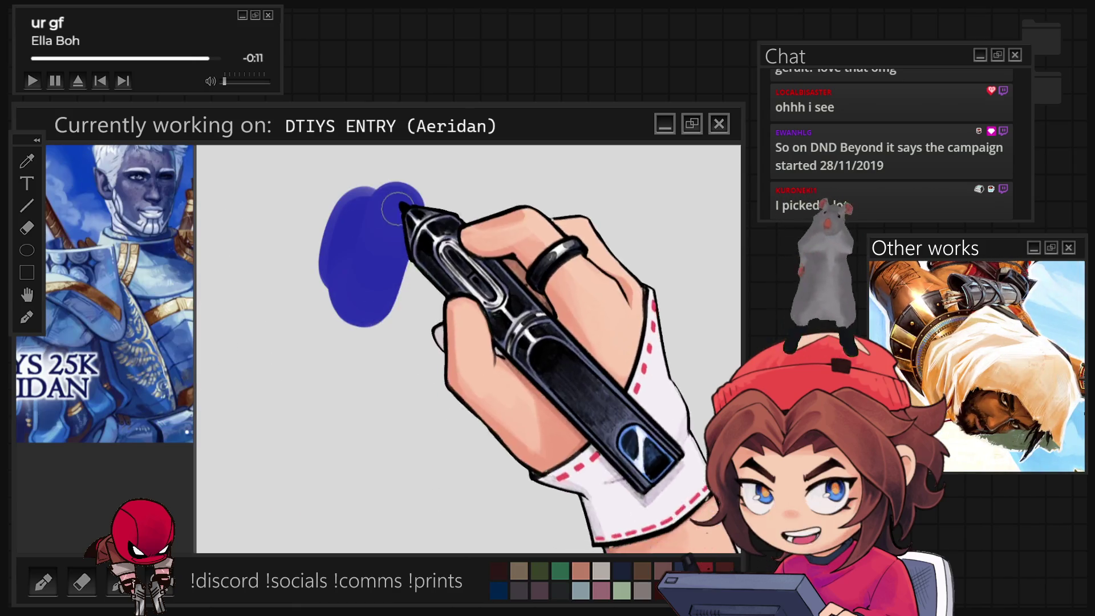
- Enlarge the dark blue test blob in every direction, adding light blue along its left side
drag(448, 347, 480, 377)
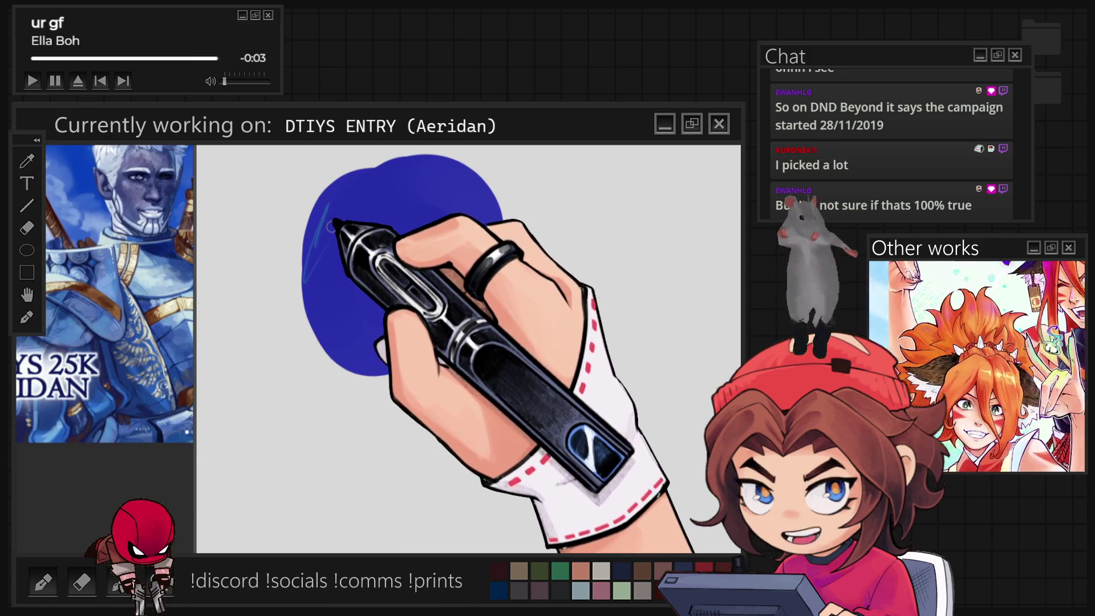
drag(327, 206, 315, 263)
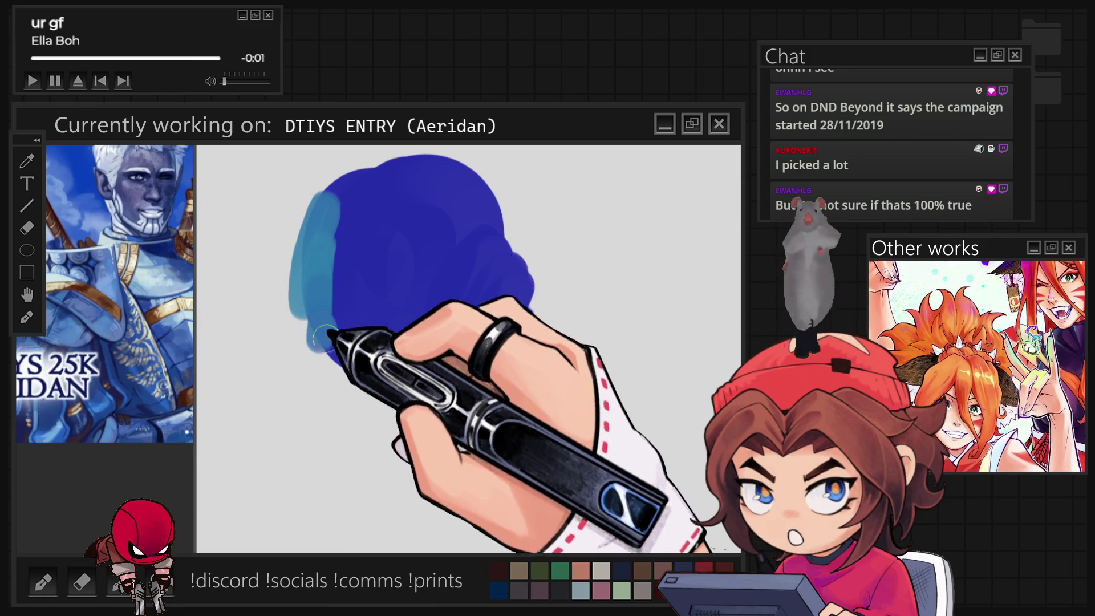
drag(310, 177, 271, 268)
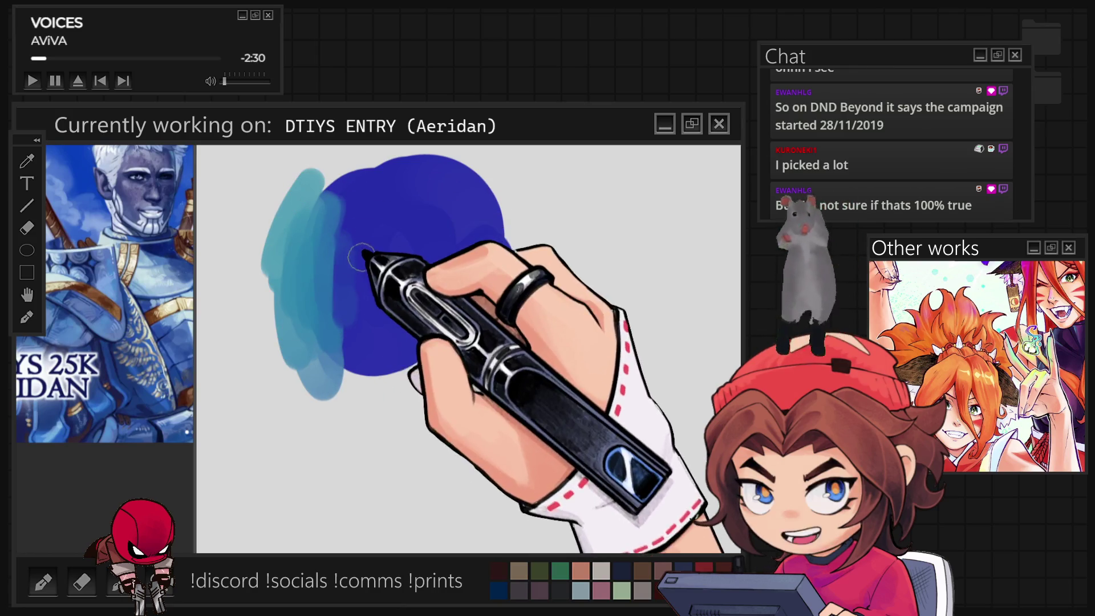
drag(337, 229, 342, 356)
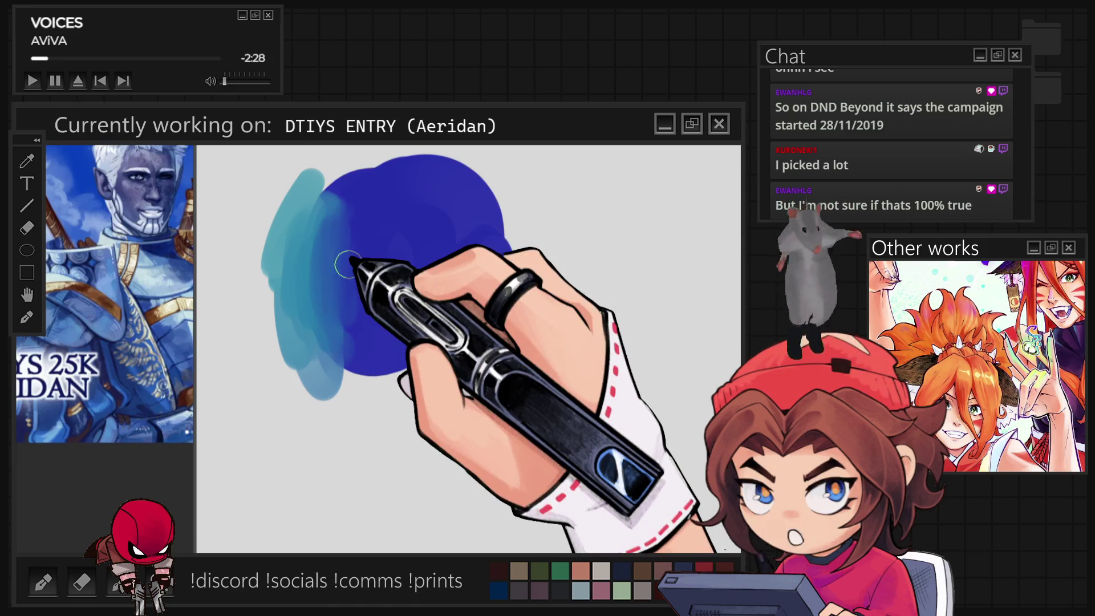
drag(505, 245, 530, 436)
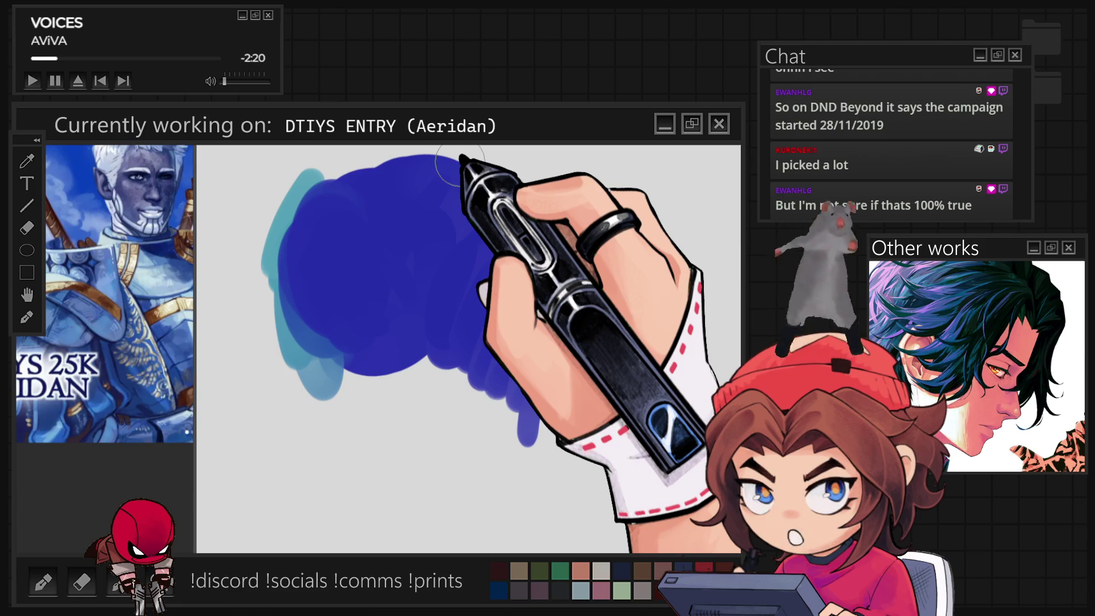
- Paint light teal over the blob's left part, blend it into the blue, then return to the portrait
drag(331, 189, 296, 353)
drag(325, 211, 325, 331)
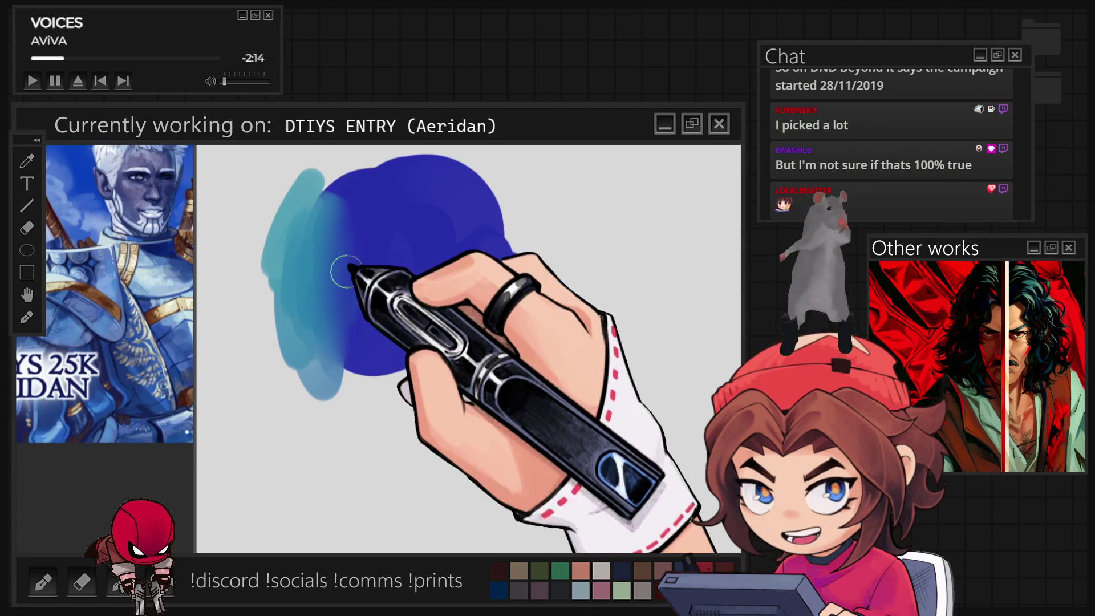
drag(507, 240, 531, 439)
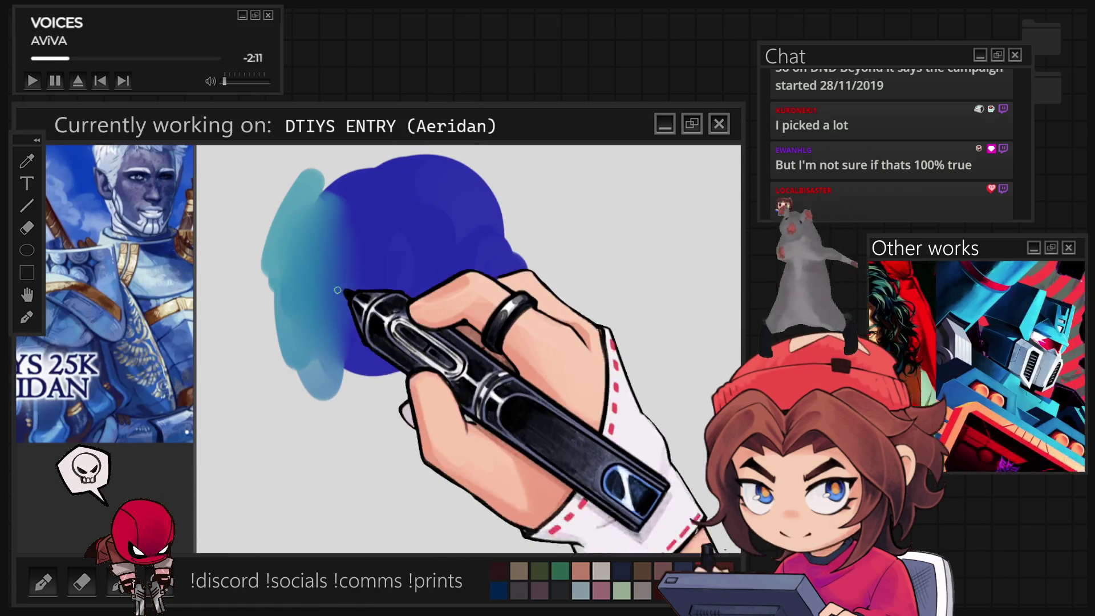
drag(333, 186, 336, 276)
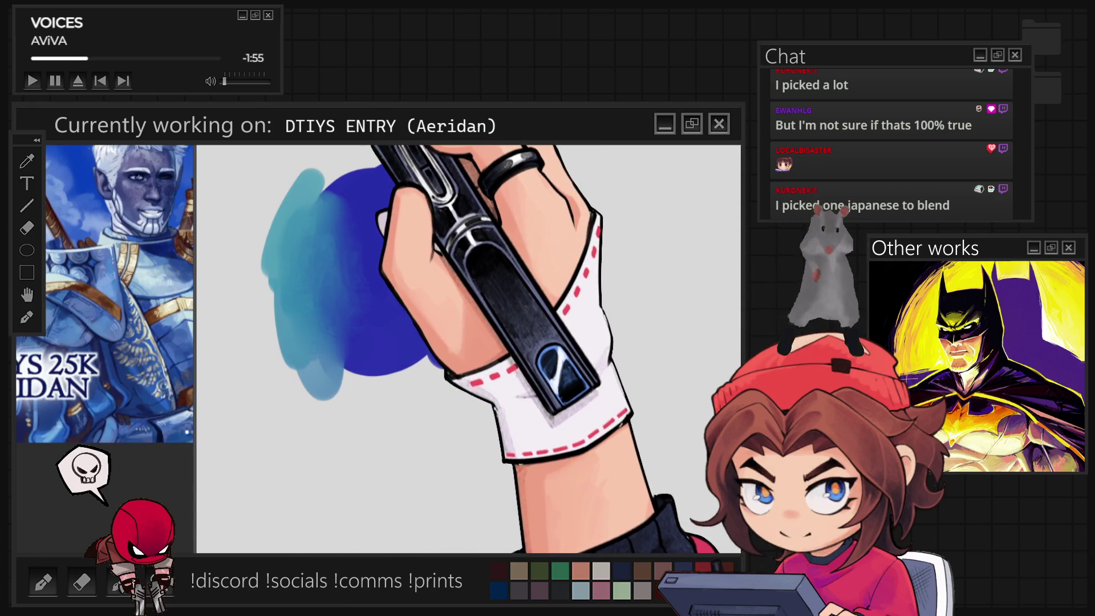
key(ctrl+Tab)
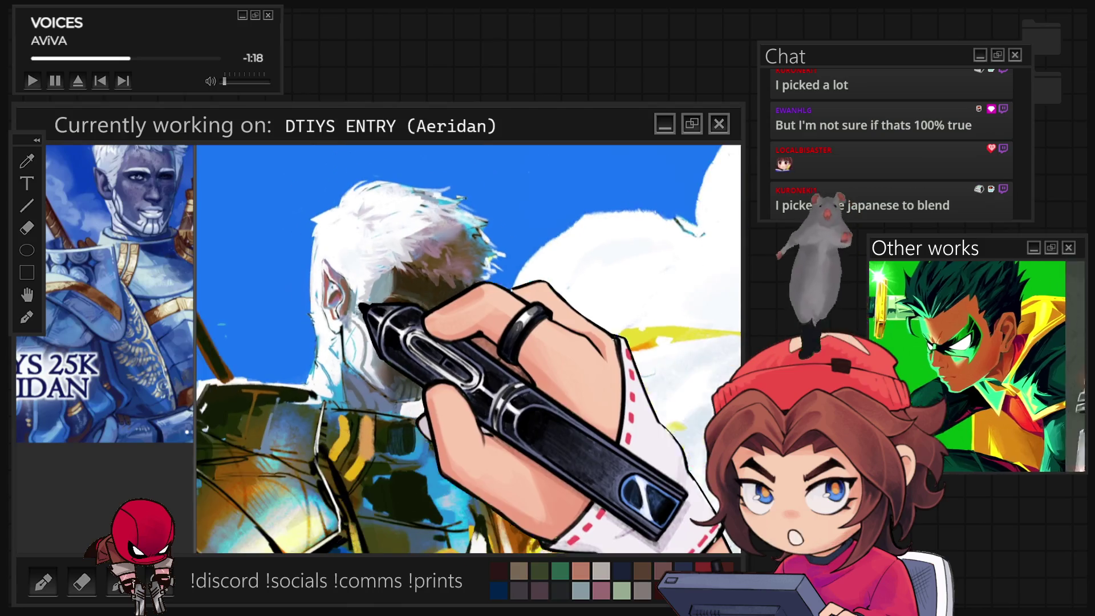
scroll(408, 356, up, 2)
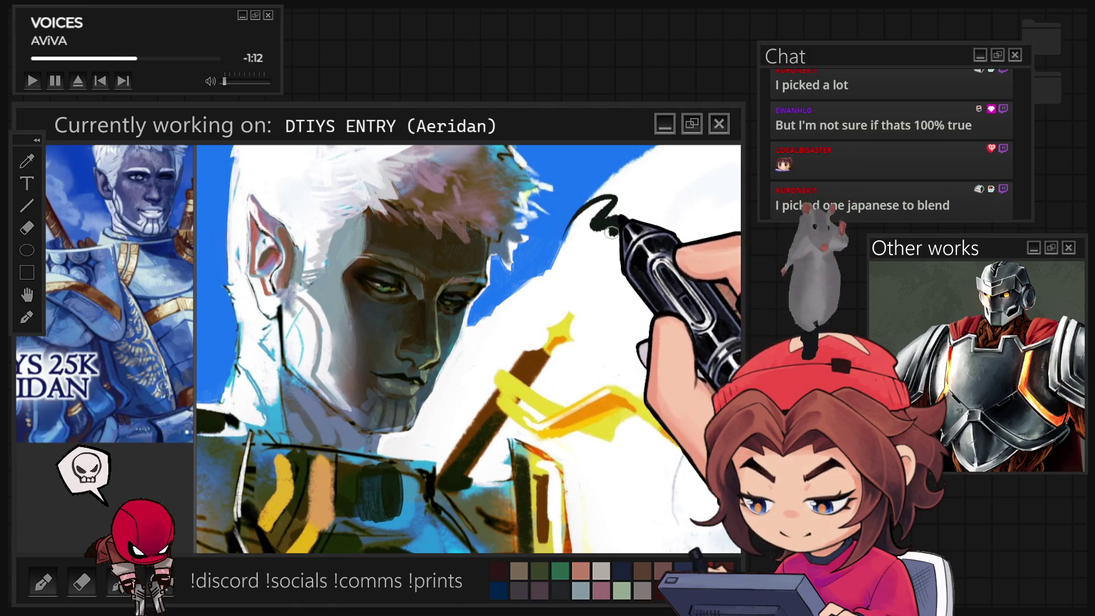
- Paint a dark stroke right of the elf's head, undo it, and redraw a shorter one
drag(678, 151, 617, 369)
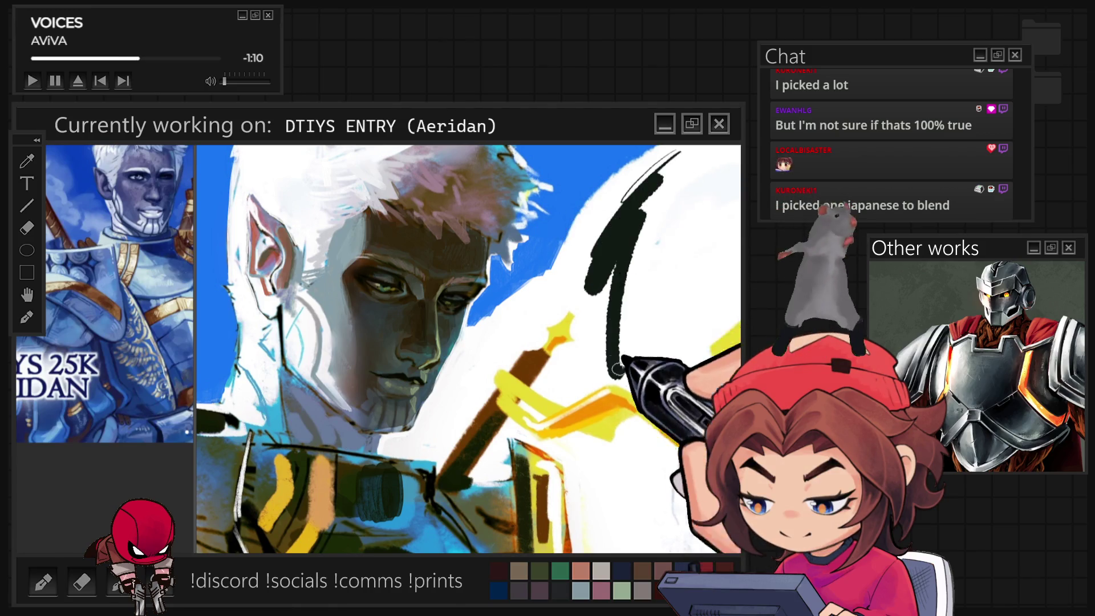
key(ctrl+z)
drag(701, 160, 615, 233)
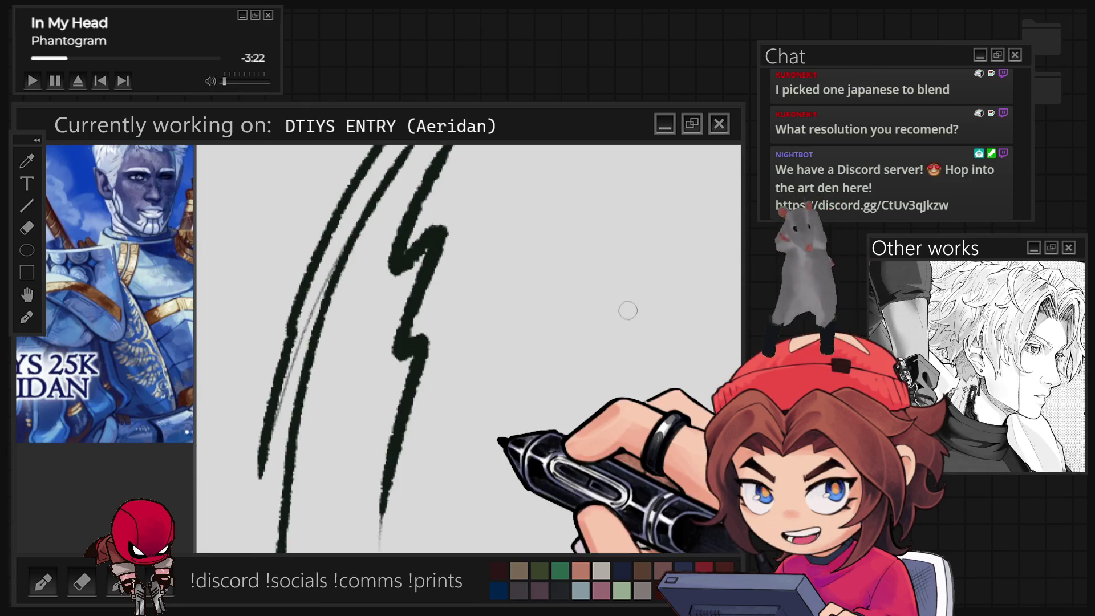
- Draw thick dark test strokes on the grey scratch canvas, then delete them all
drag(410, 257, 536, 163)
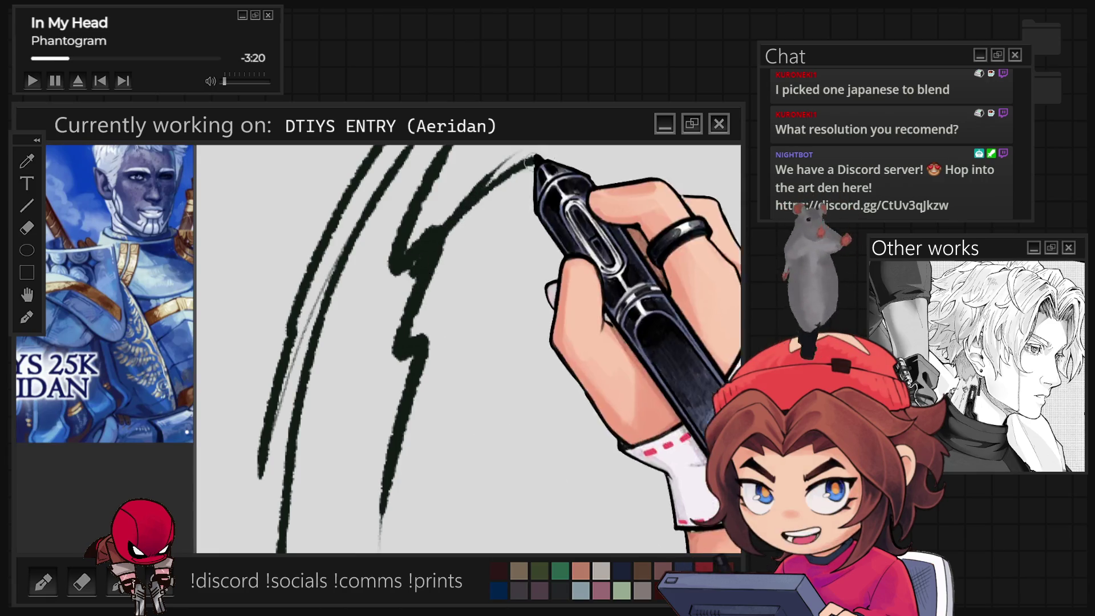
drag(531, 223, 402, 484)
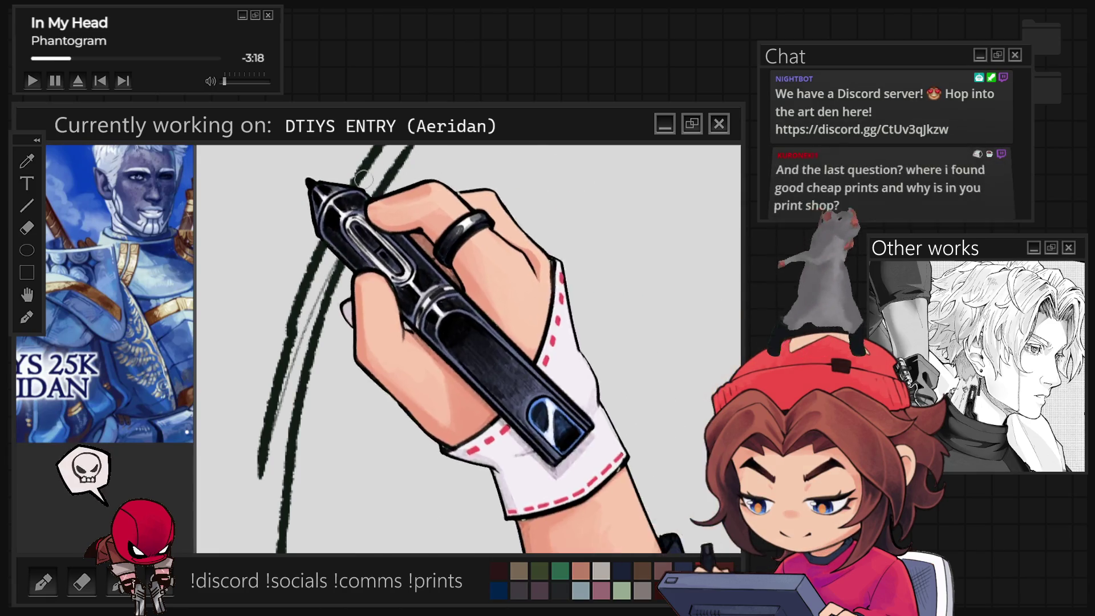
key(Delete)
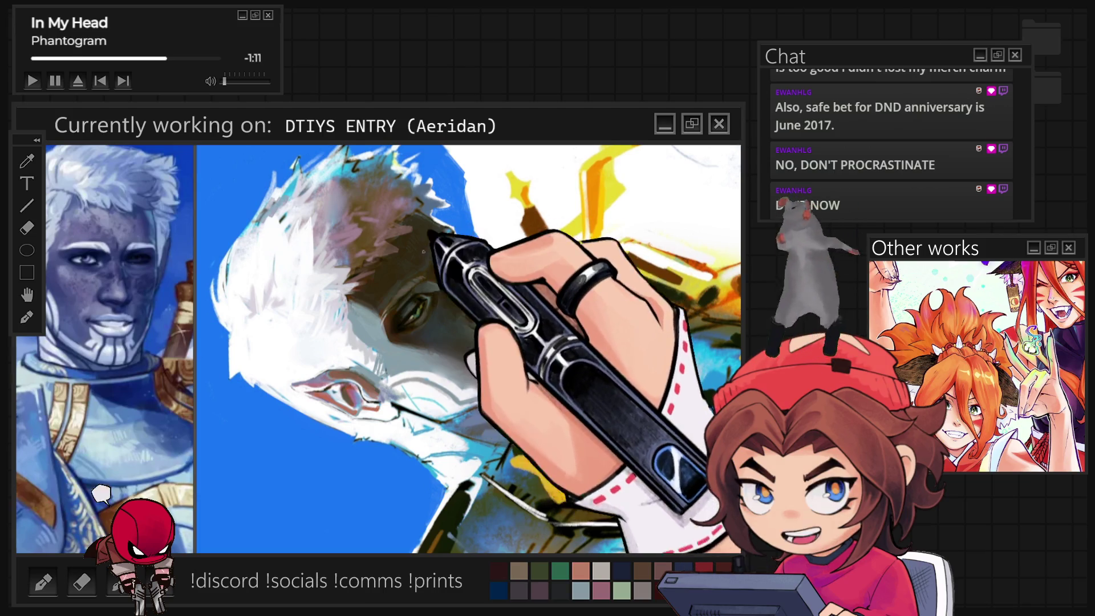
- Reset the tilted portrait view back to upright
key(5)
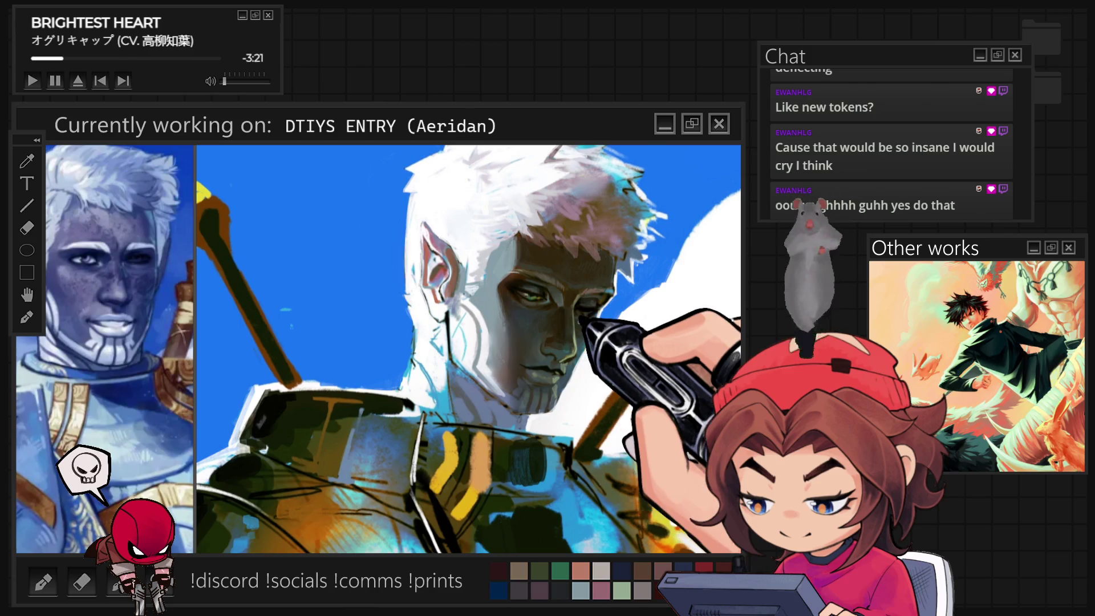
- Zoom in on the elf's face
scroll(468, 348, up, 2)
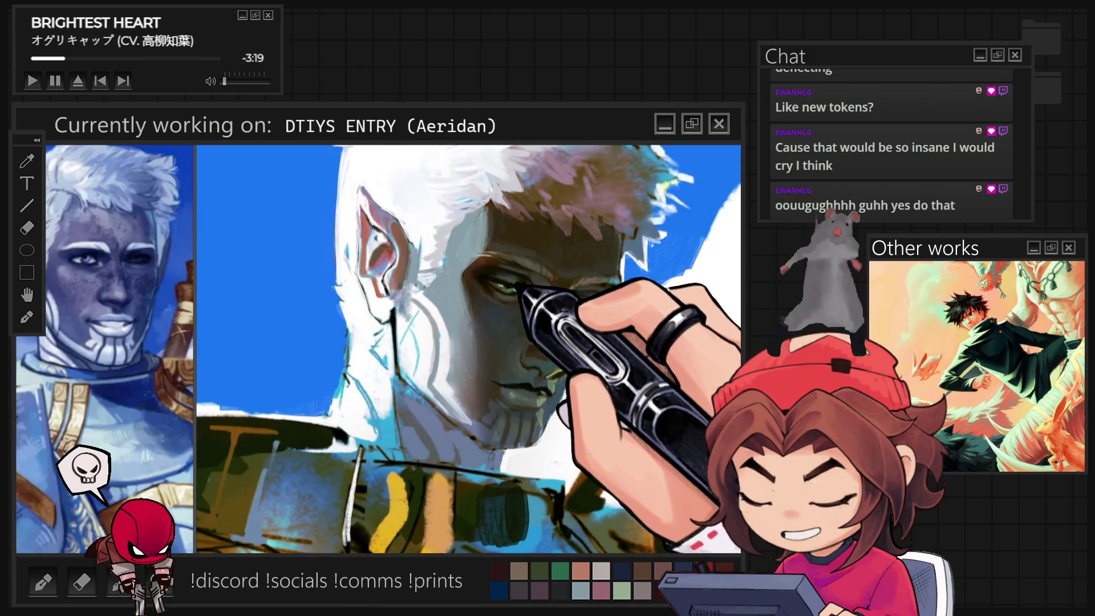
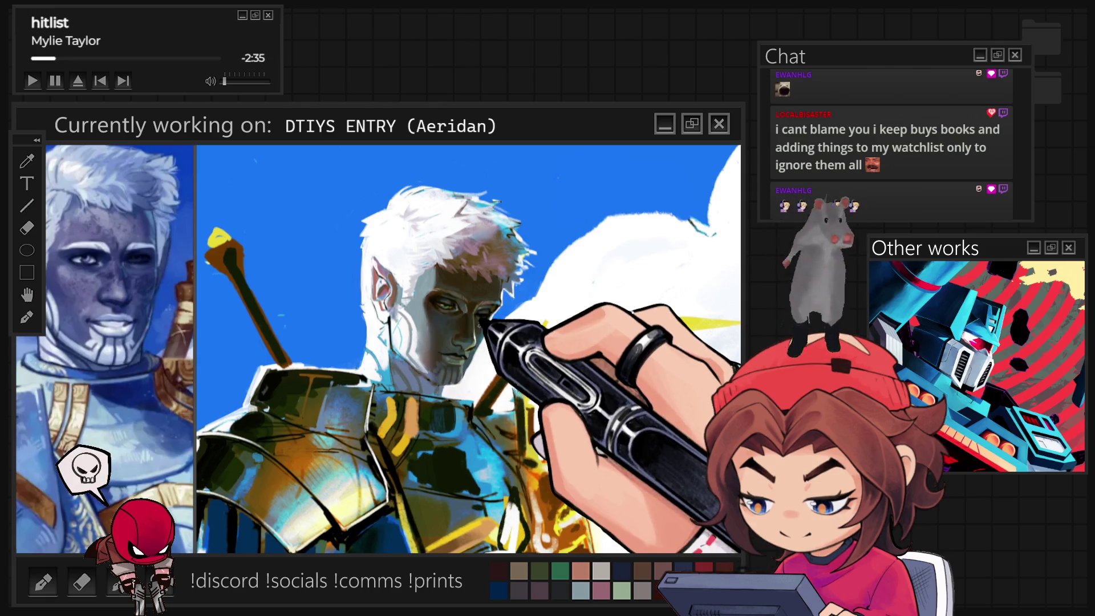
- Zoom out to view the whole elf-knight painting
key(ctrl+minus)
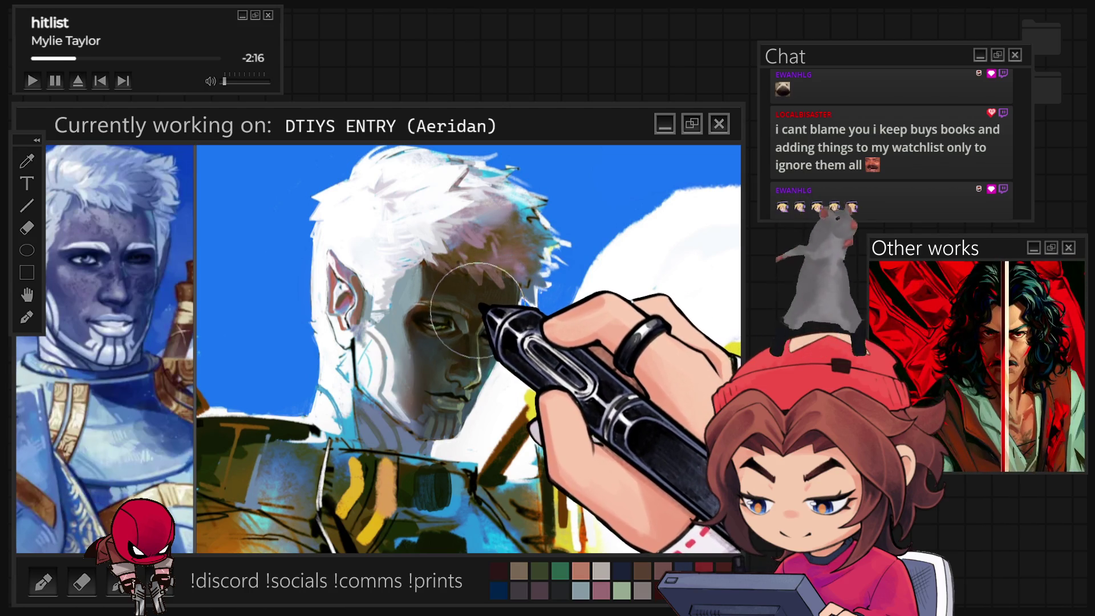
scroll(482, 298, down, 5)
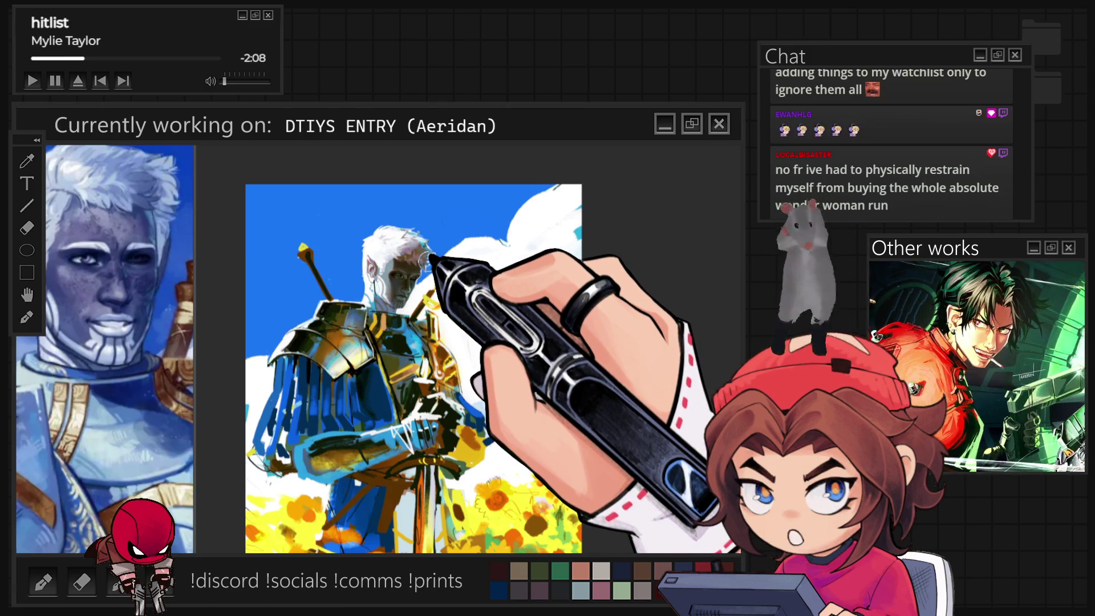
- Zoom in close on the knight's head and the clouds behind it
scroll(388, 255, up, 1)
scroll(393, 263, up, 1)
scroll(407, 275, up, 1)
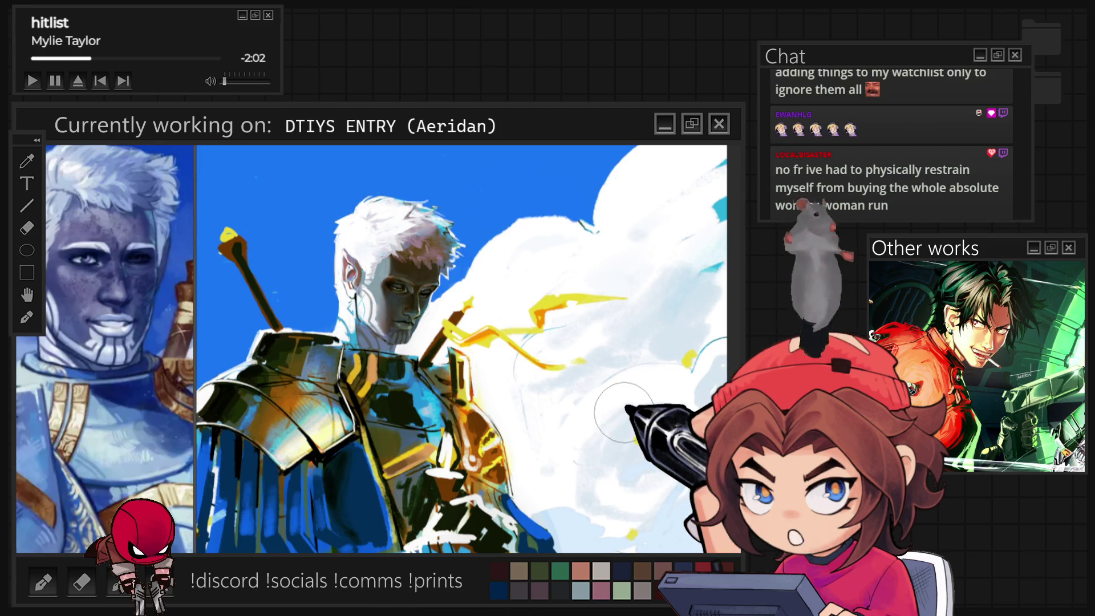
scroll(329, 260, up, 1)
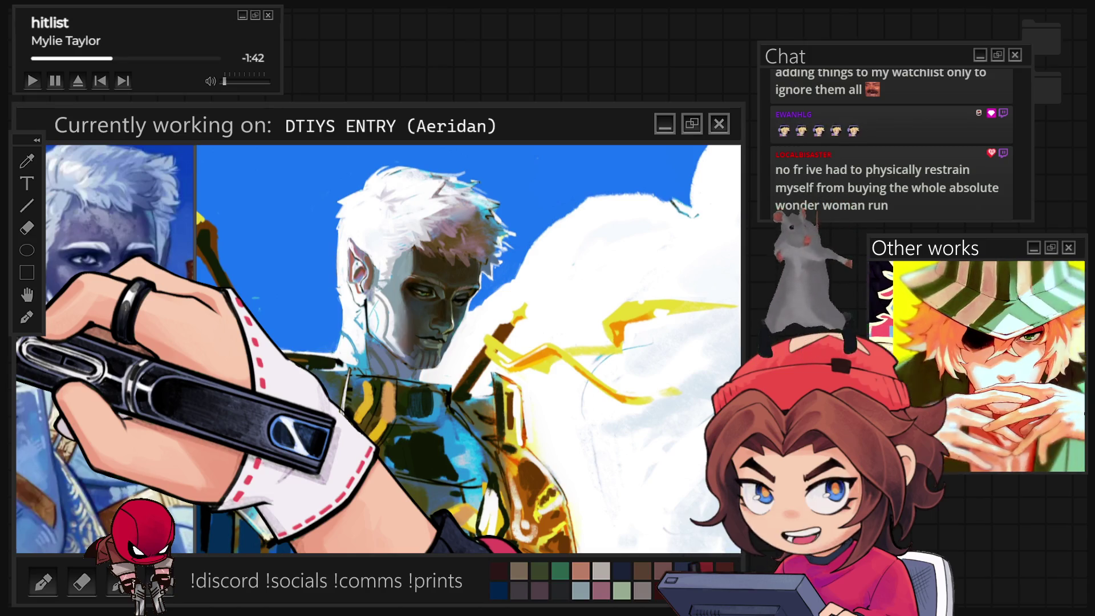
scroll(399, 274, up, 1)
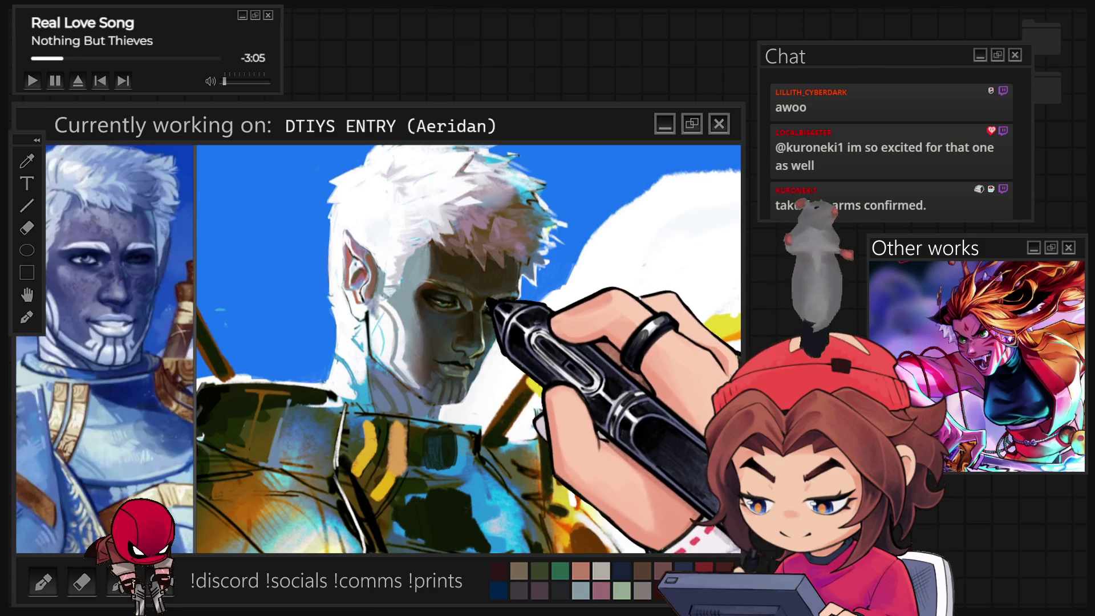
- Enlarge the brush and zoom in to shade the knight's face, ear and hair
key(bracketright)
key(bracketright)
key(bracketright)
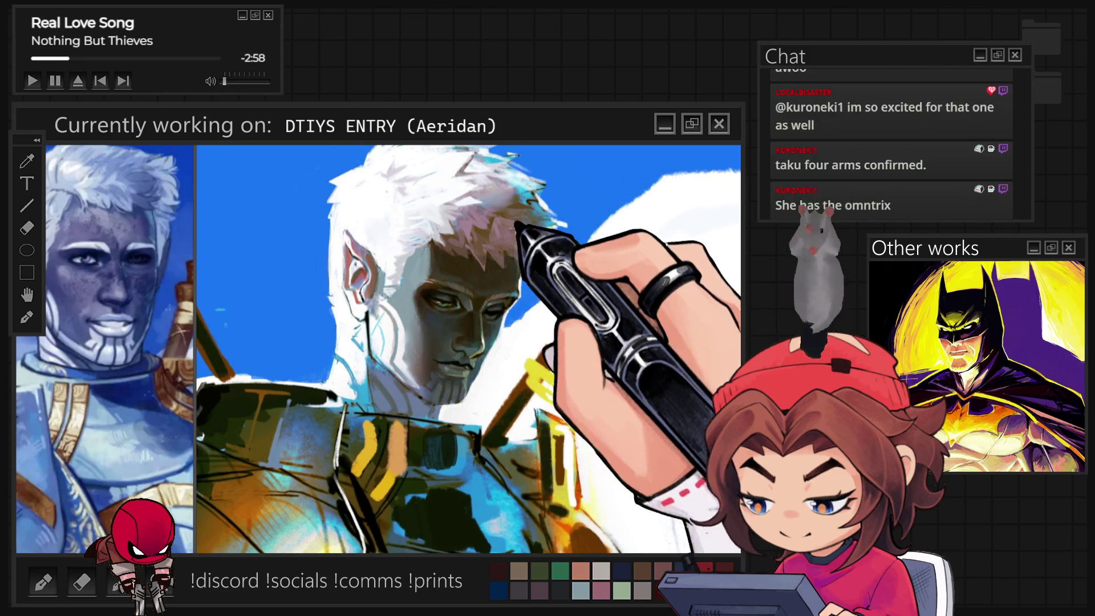
scroll(467, 348, up, 3)
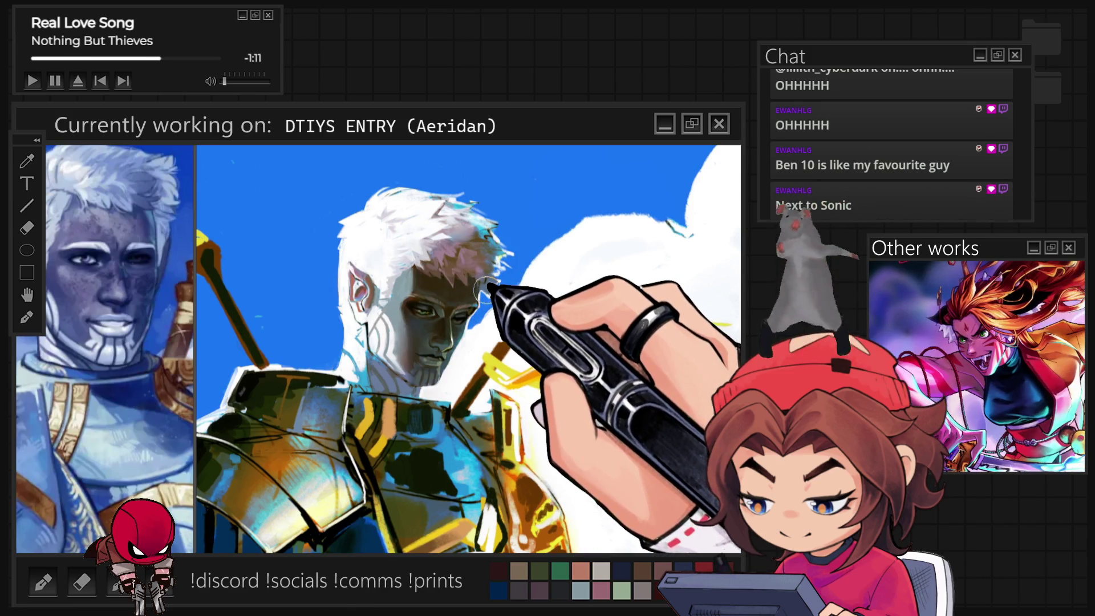
- Check the full composition, then return to the knight's face for detail work
key(ctrl+minus)
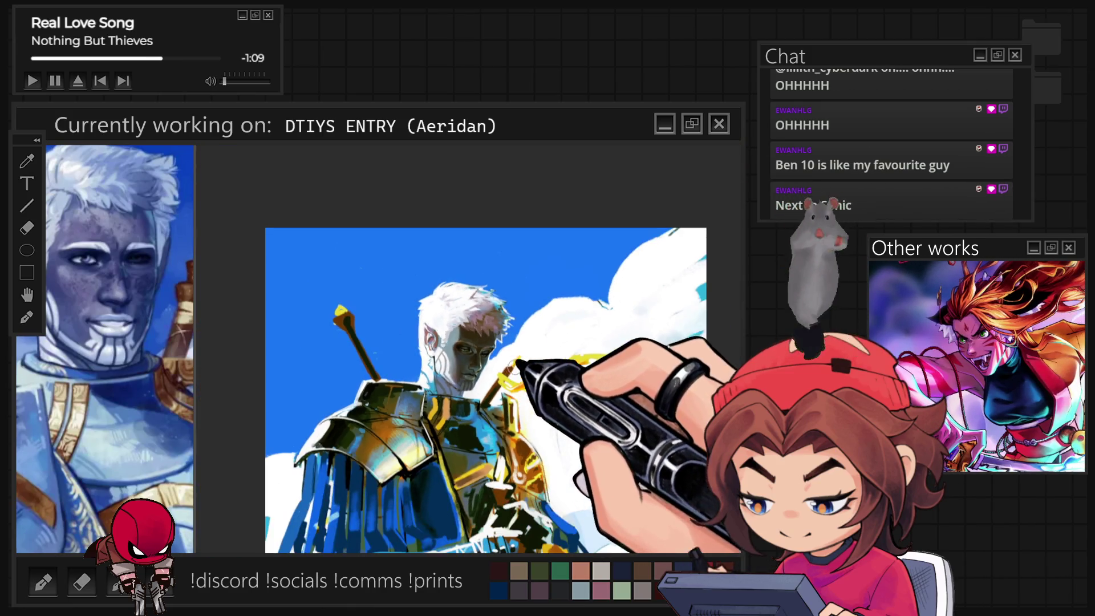
key(ctrl+plus)
key(ctrl+plus)
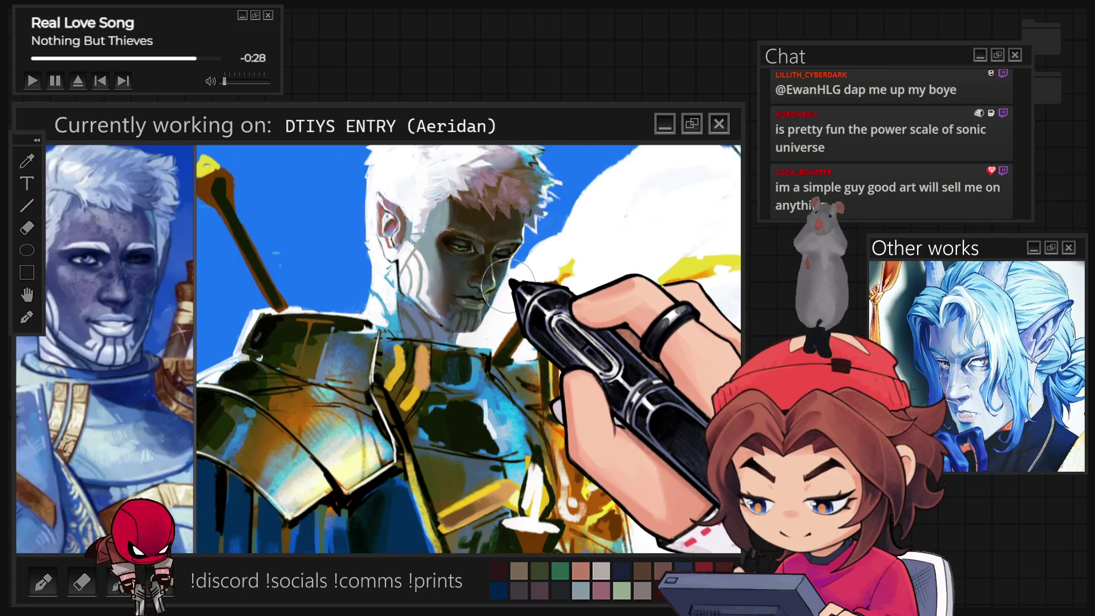
scroll(508, 283, down, 3)
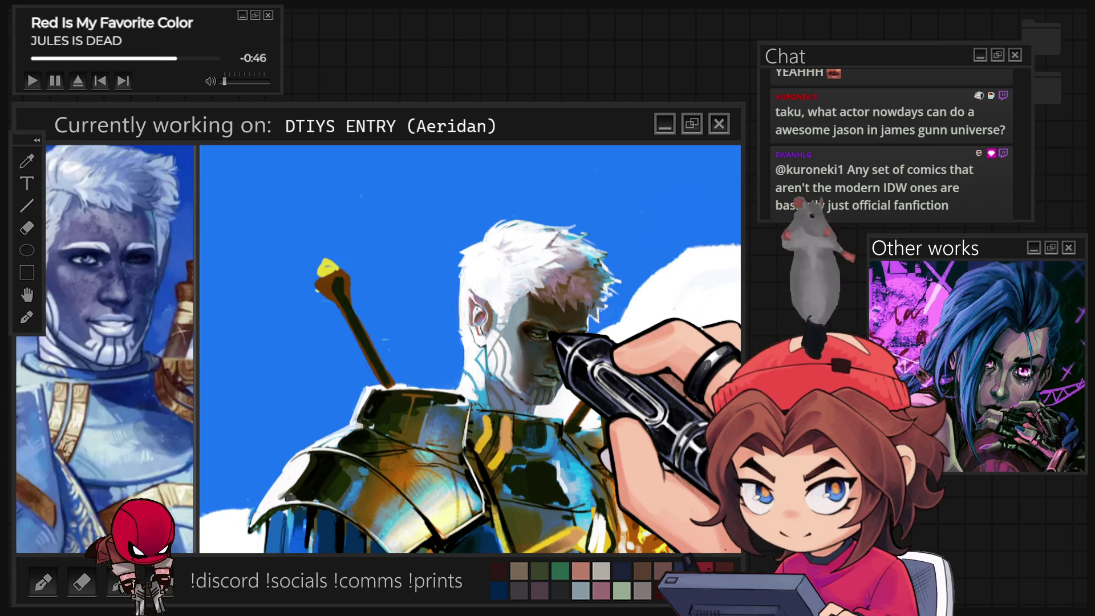
- Zoom in on the knight's face and white hair against the blue sky
scroll(593, 285, up, 2)
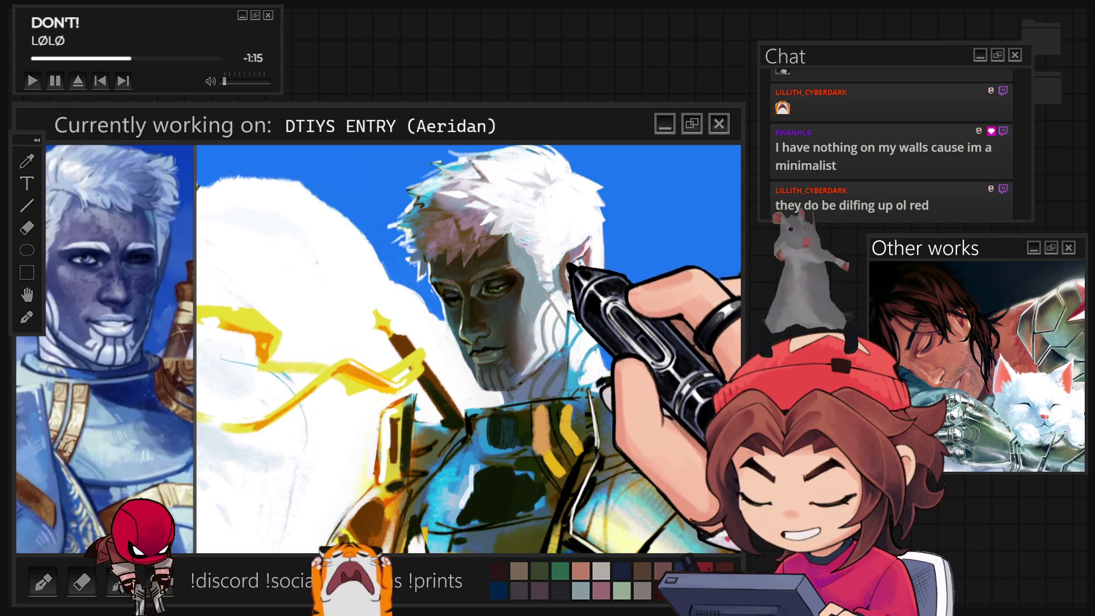
- Zoom out to see the white cloud mass with yellow streaks beside the knight
scroll(467, 349, down, 2)
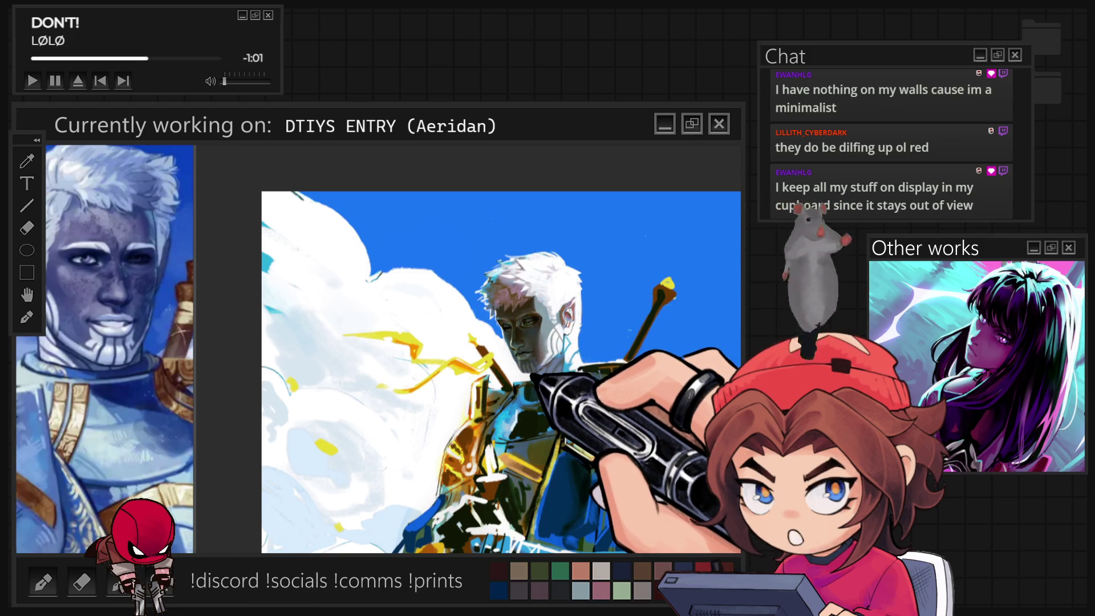
- Push the knight figure leftward with liquify and mirror the view to check it
key(ctrl+plus)
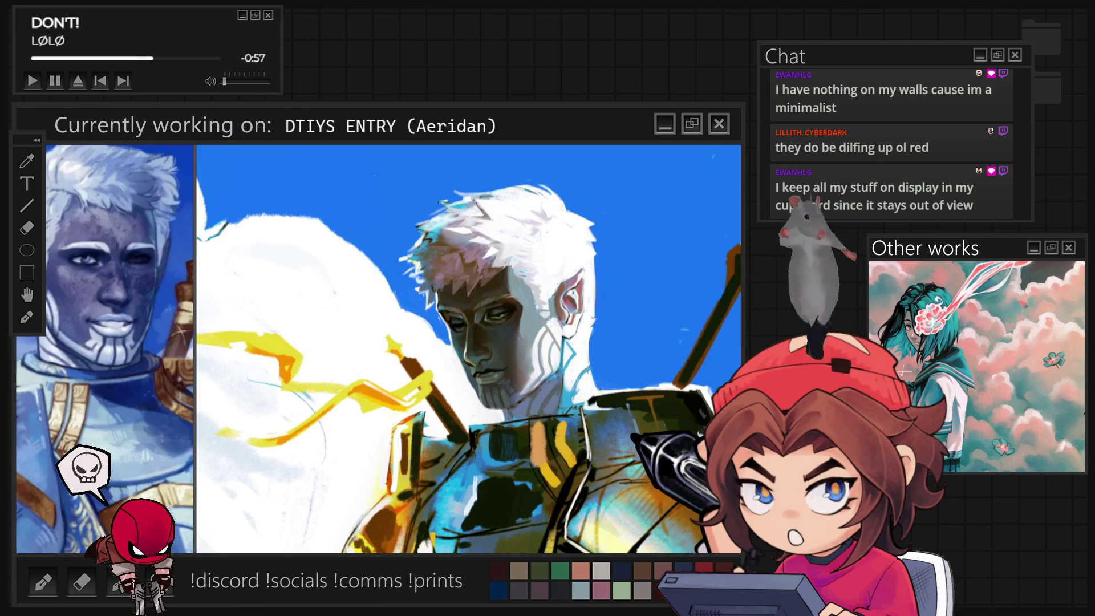
key(ctrl+minus)
key(ctrl+minus)
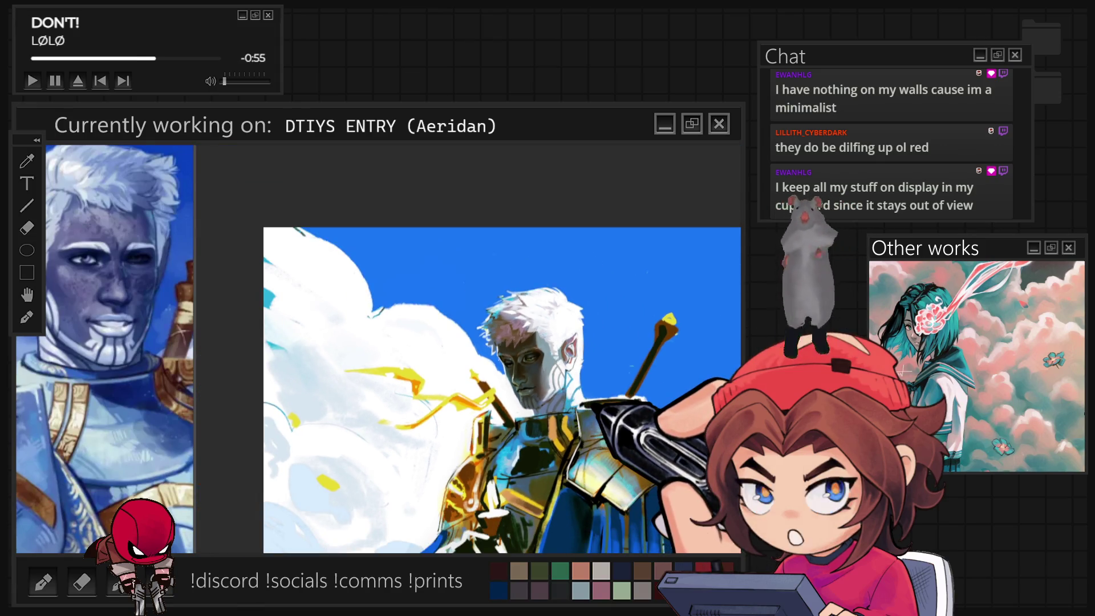
key(ctrl+minus)
key(ctrl+minus)
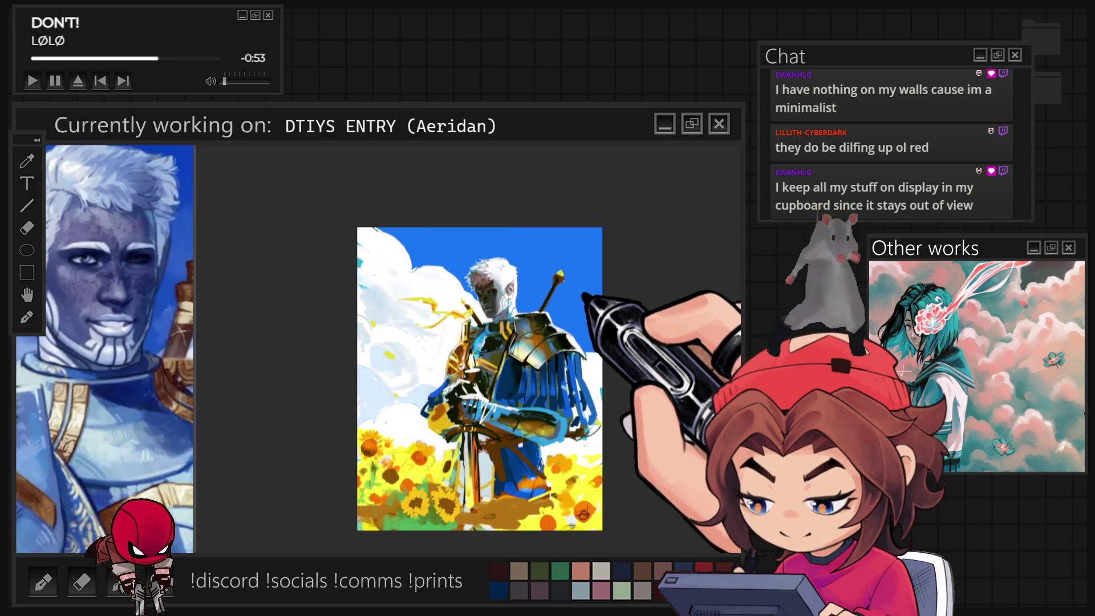
key(ctrl+plus)
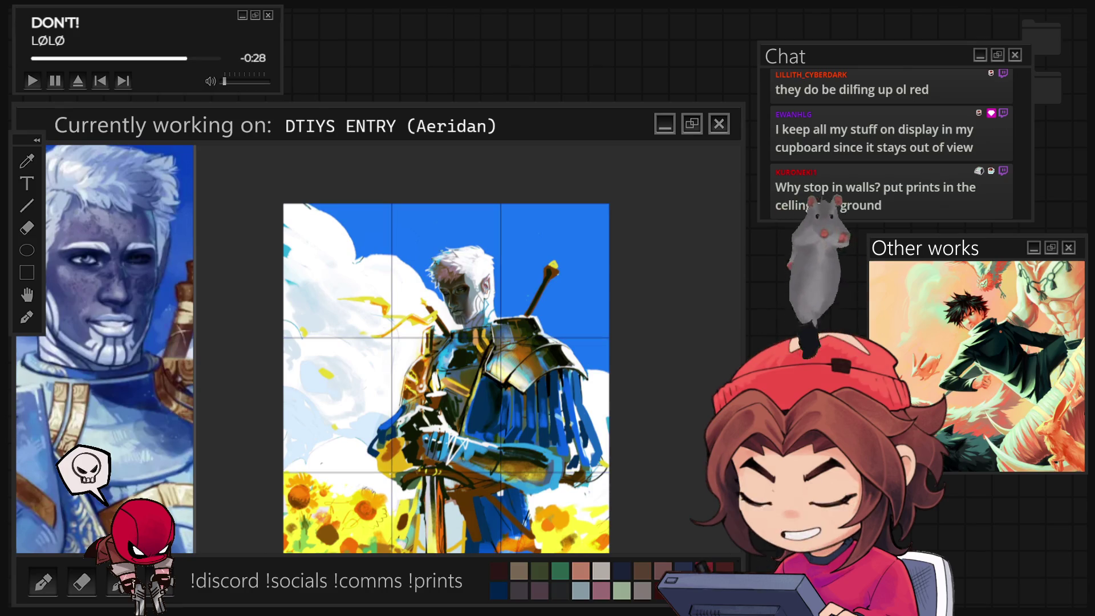
mouse_move(551, 481)
mouse_down()
mouse_move(491, 451)
mouse_move(414, 438)
mouse_up()
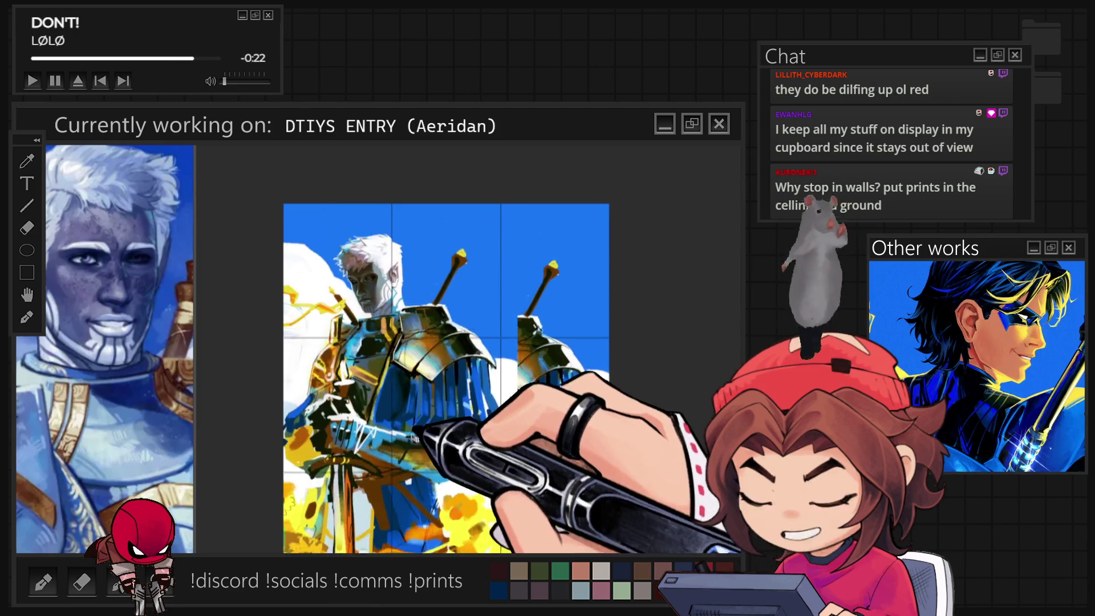
scroll(376, 245, up, 3)
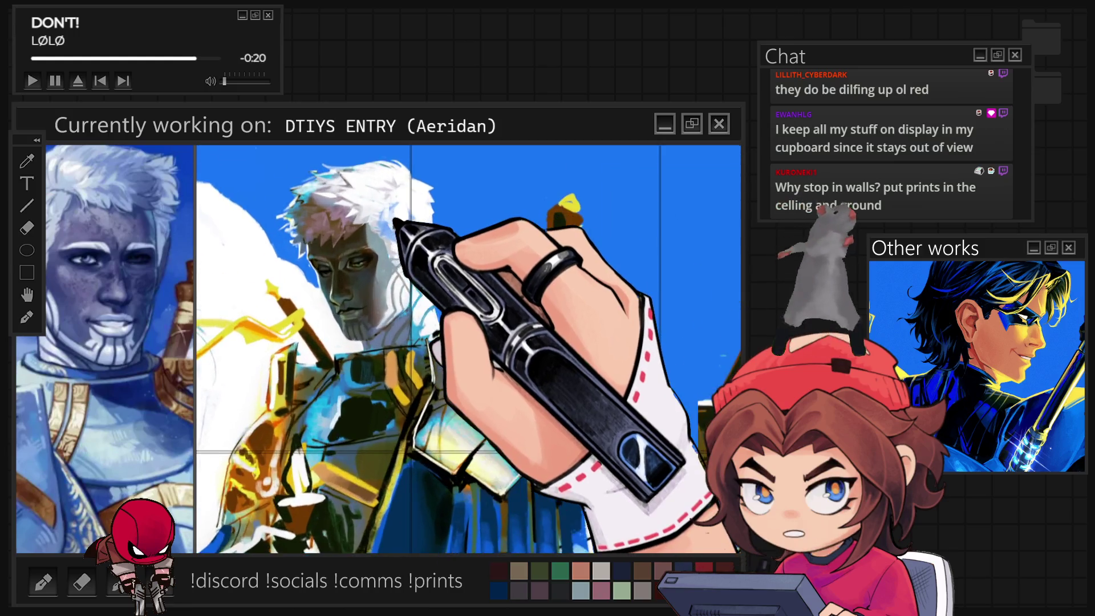
scroll(410, 224, down, 3)
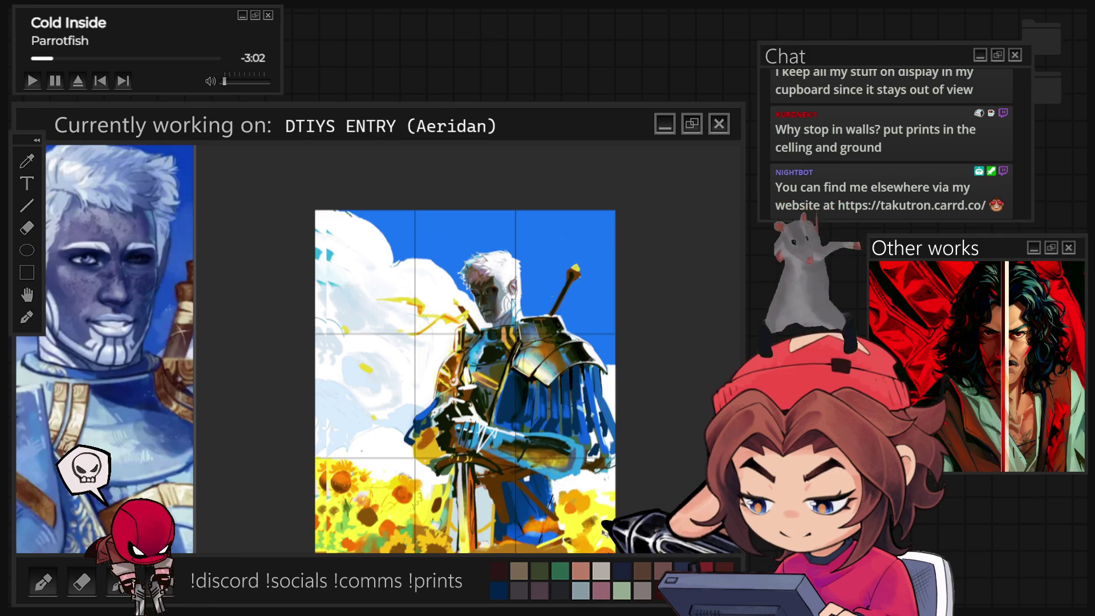
key(h)
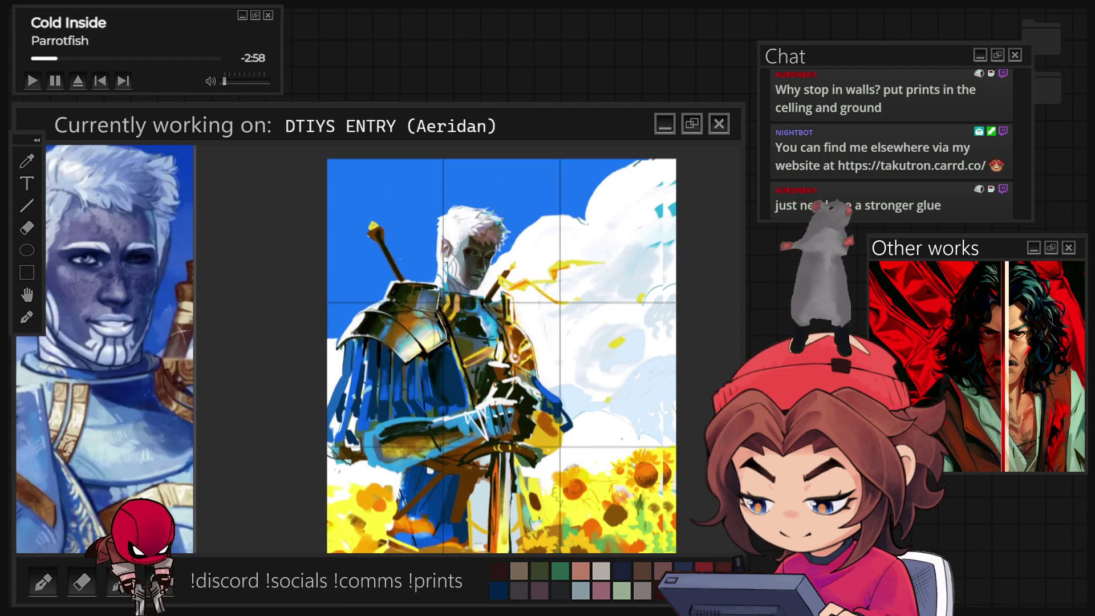
- Pan over to the black-and-white comic sketch page with the Elmo characters
scroll(495, 356, up, 1)
scroll(495, 357, right, 1)
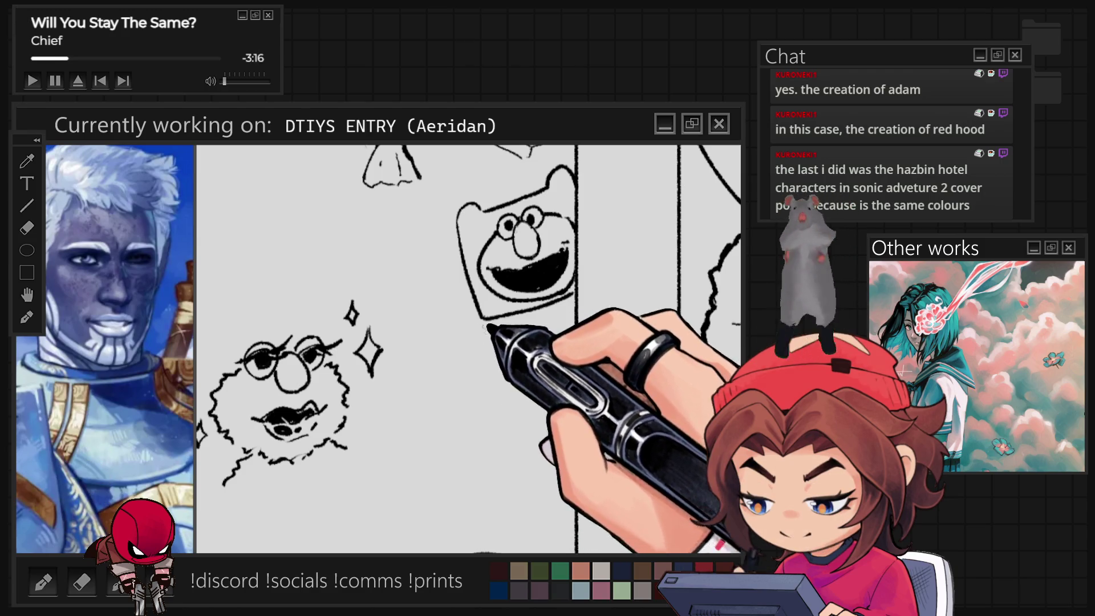
- Ink a curved line beside Elmo, both sword blade edges, the gripping fist and crossguard
drag(482, 328, 479, 374)
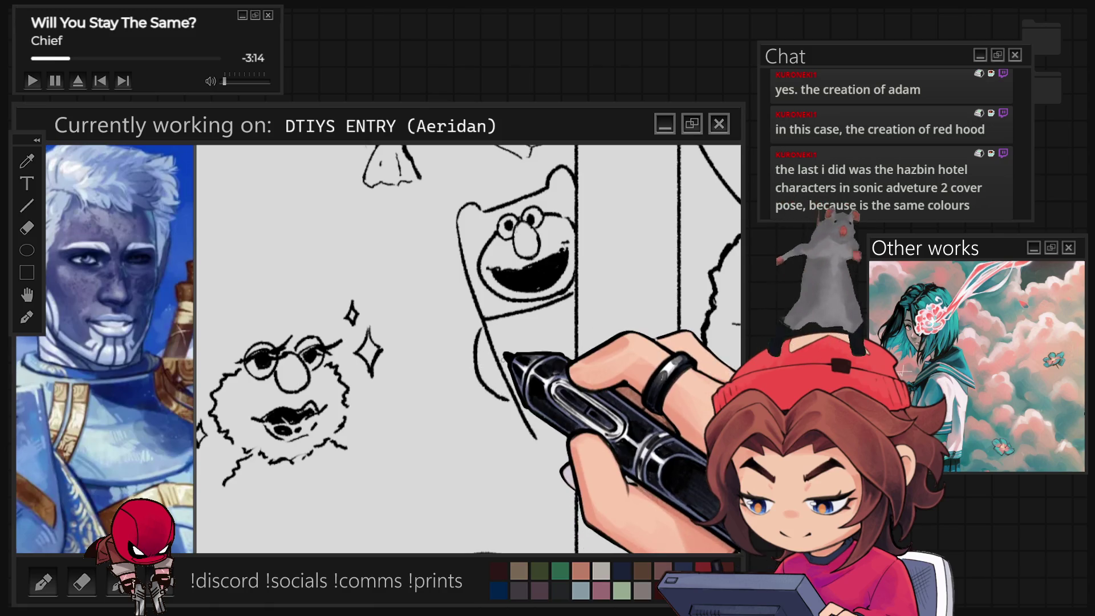
drag(473, 308, 478, 344)
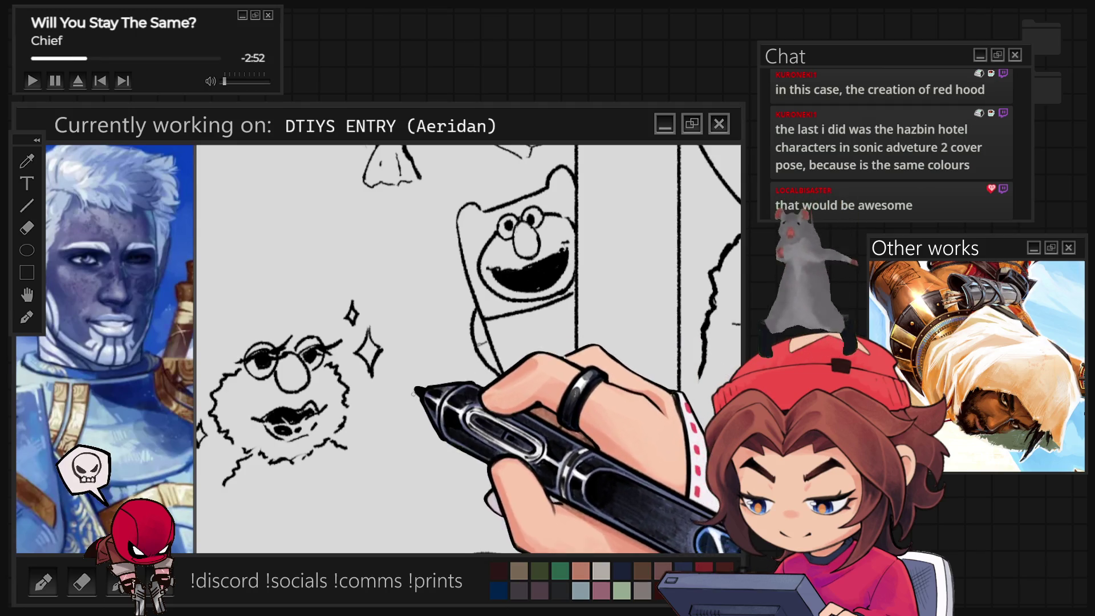
drag(402, 342, 428, 206)
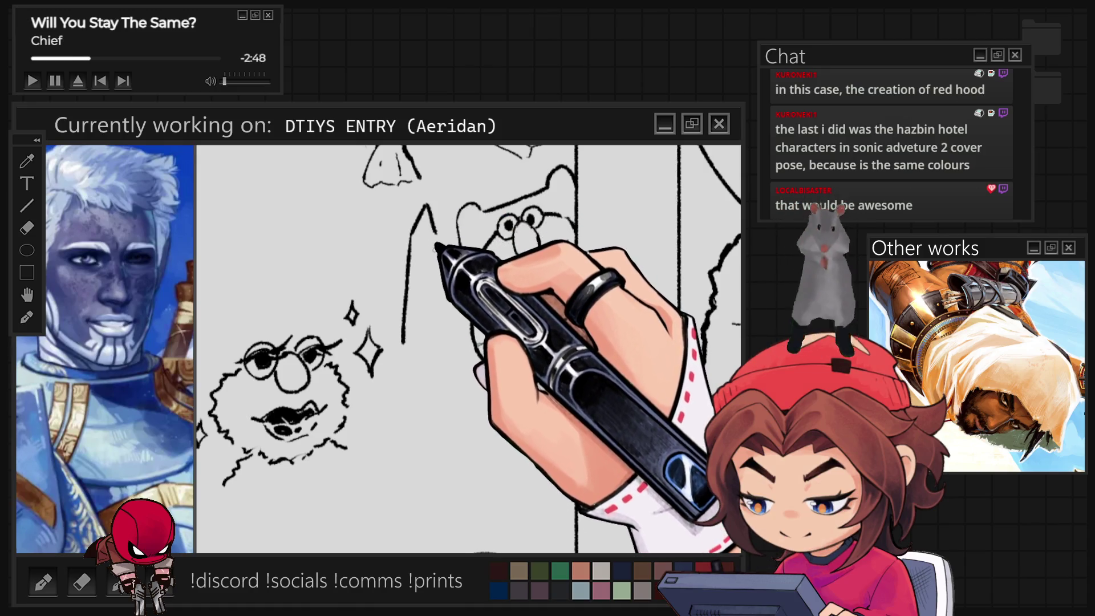
mouse_move(428, 339)
mouse_down()
mouse_move(427, 213)
mouse_move(419, 246)
mouse_up()
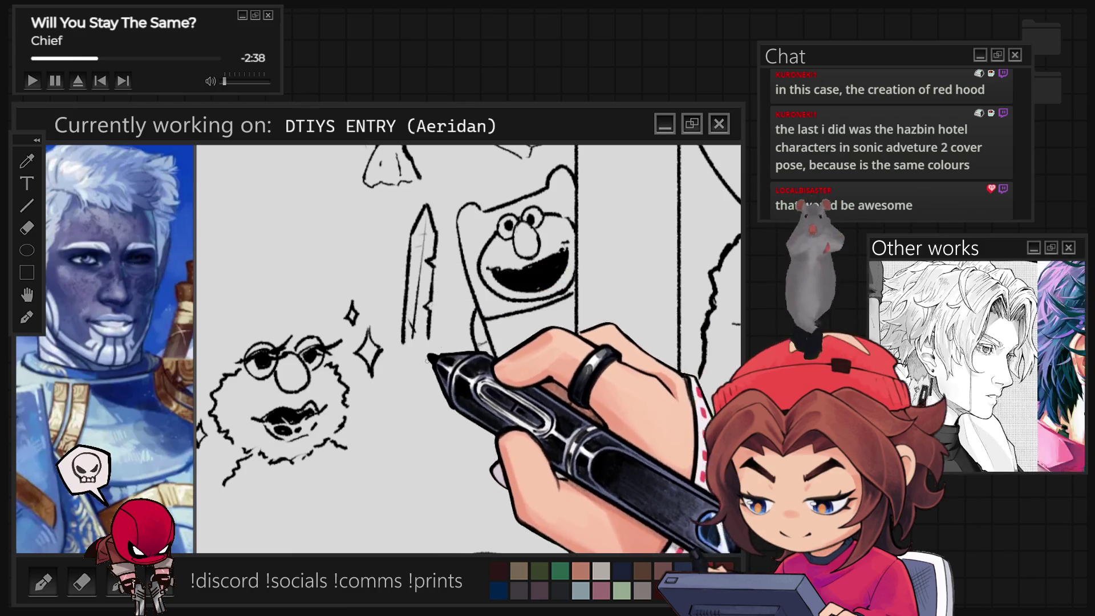
drag(434, 399, 398, 402)
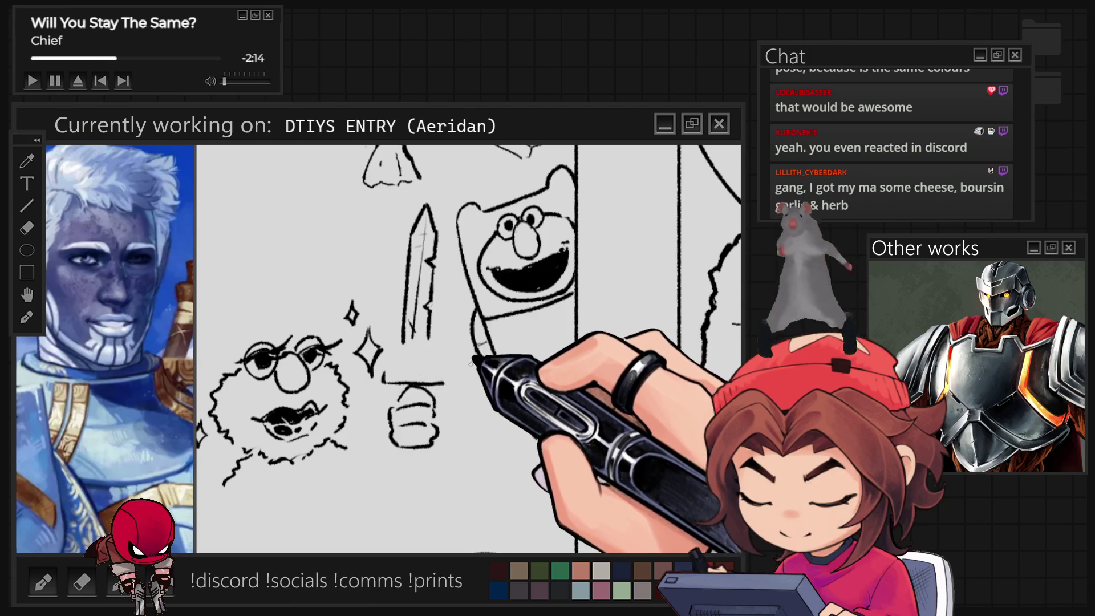
drag(390, 371, 445, 374)
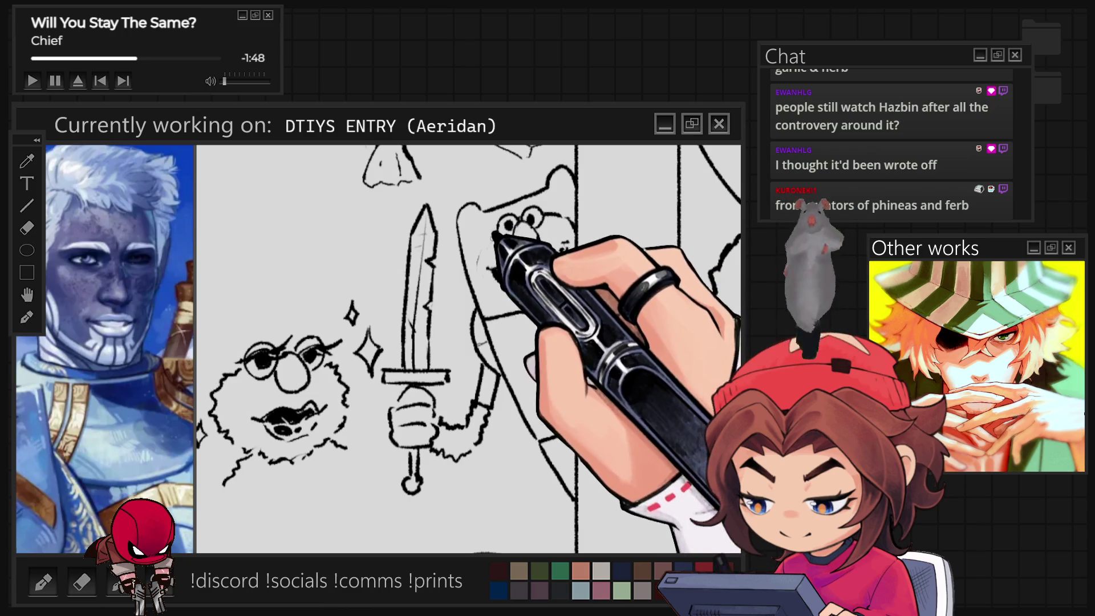
- Add jagged fur strokes along the edge of Elmo's face
drag(492, 234, 479, 267)
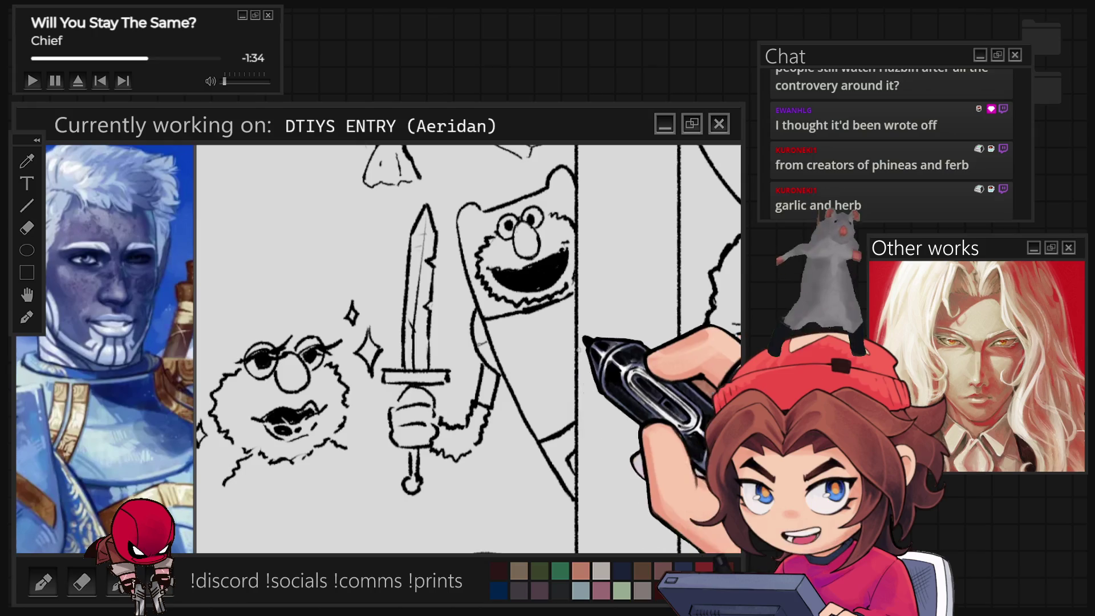
scroll(627, 365, down, 2)
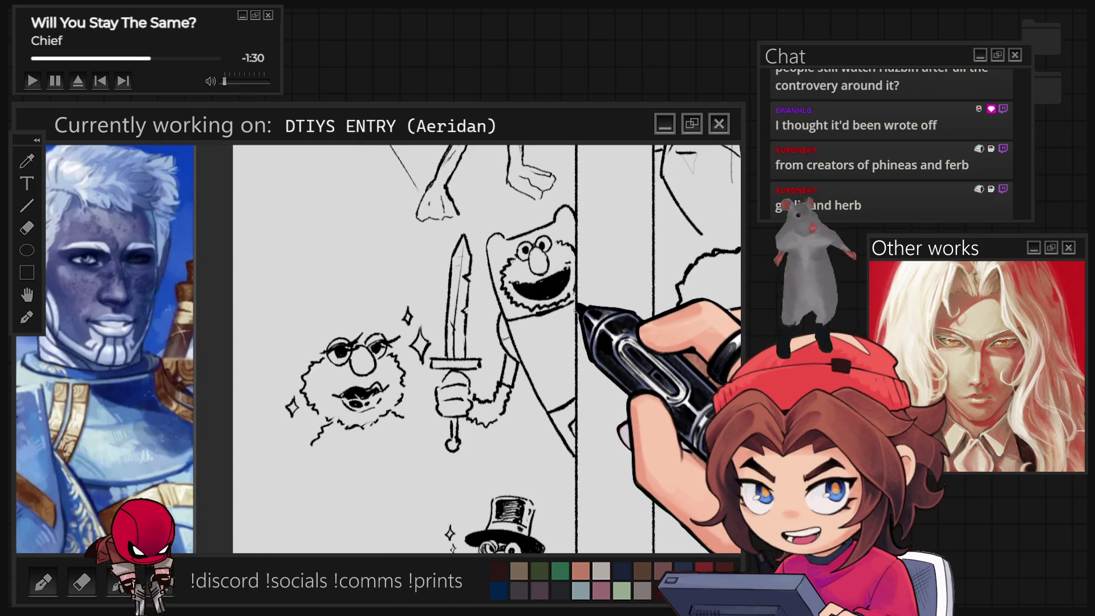
scroll(496, 197, up, 2)
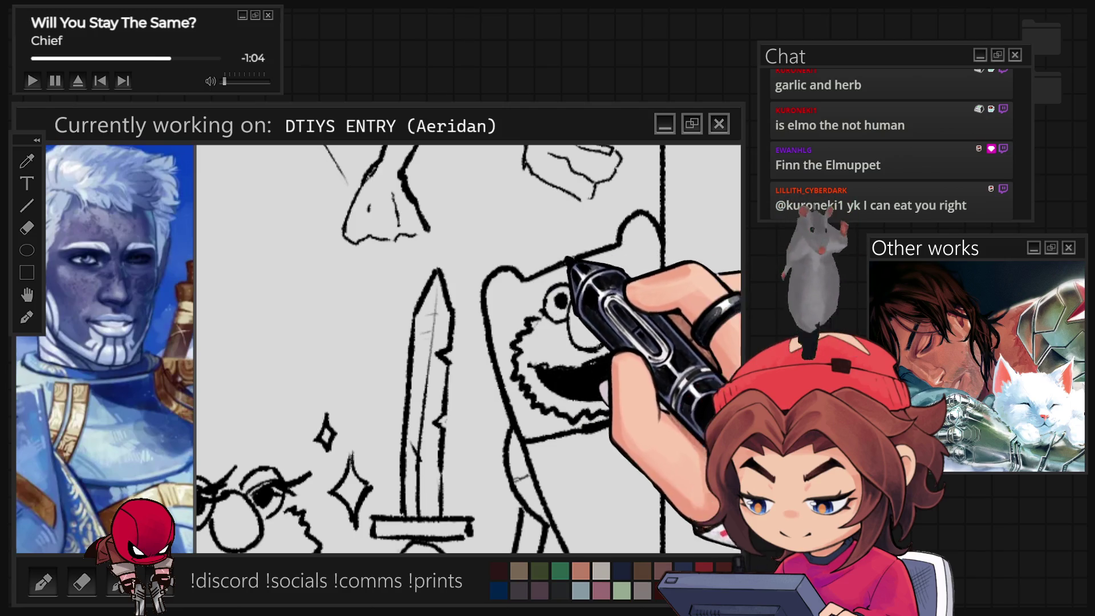
scroll(606, 220, down, 2)
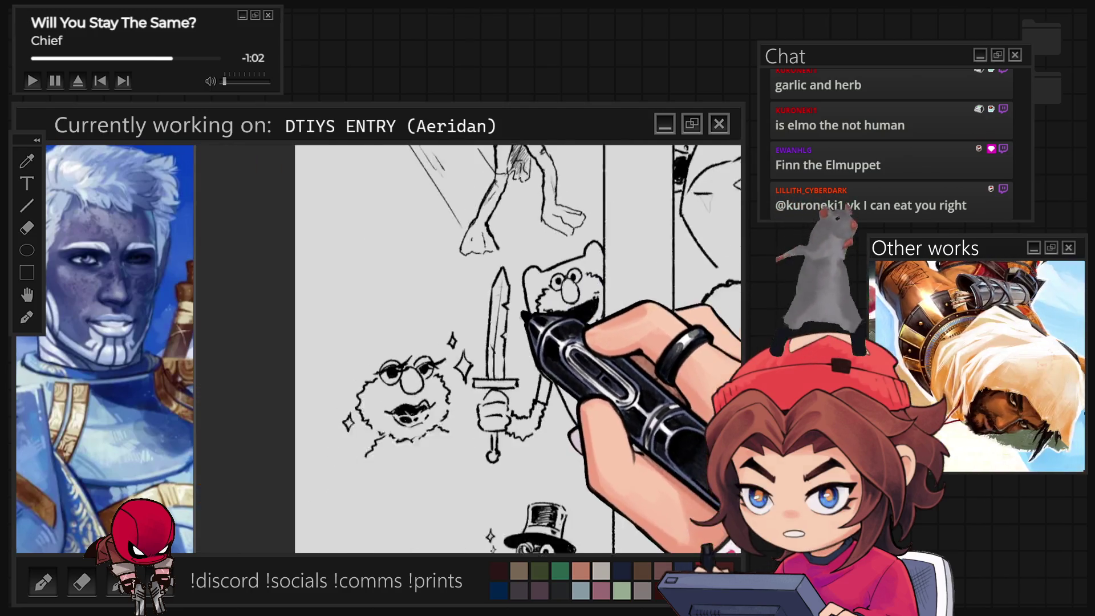
scroll(496, 367, down, 2)
scroll(501, 366, down, 1)
scroll(506, 343, up, 2)
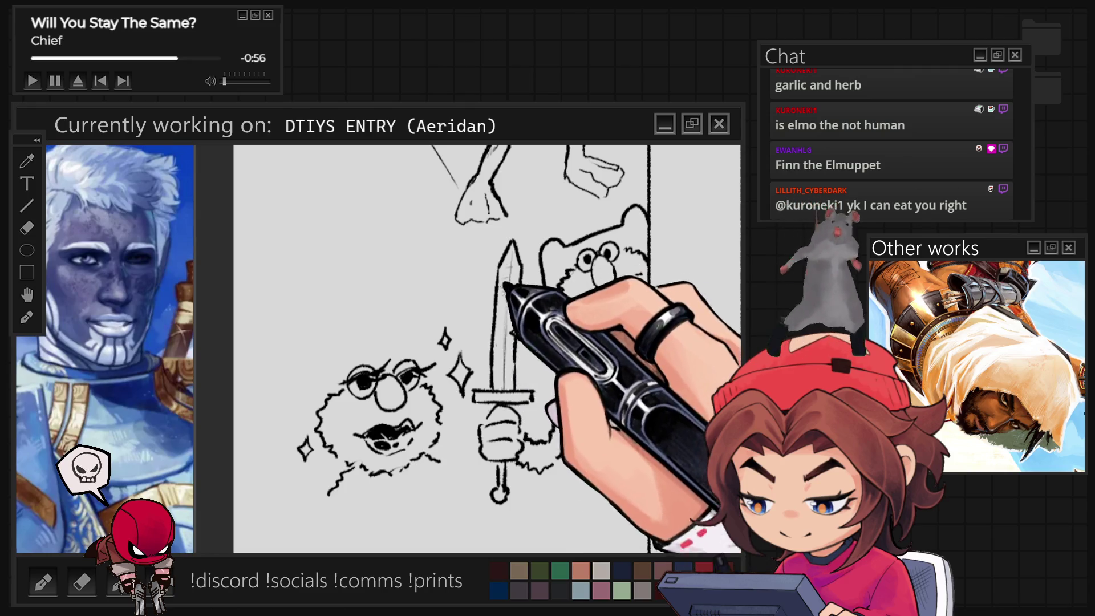
- Review the Elmo comic page zoomed out, then return to the elf-knight DTIYS canvas
scroll(546, 241, down, 2)
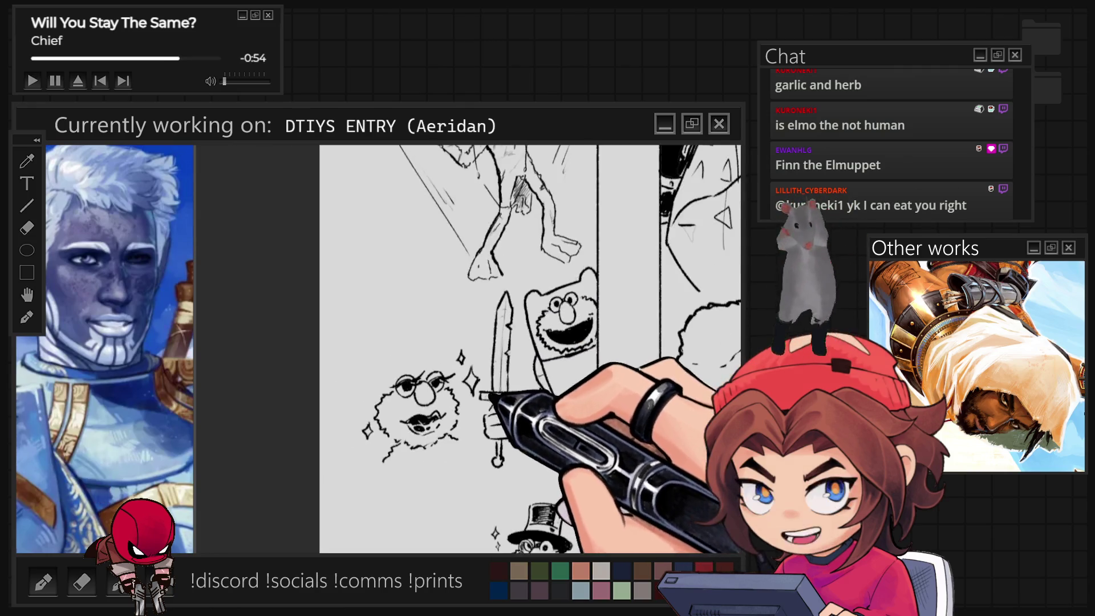
scroll(500, 367, down, 2)
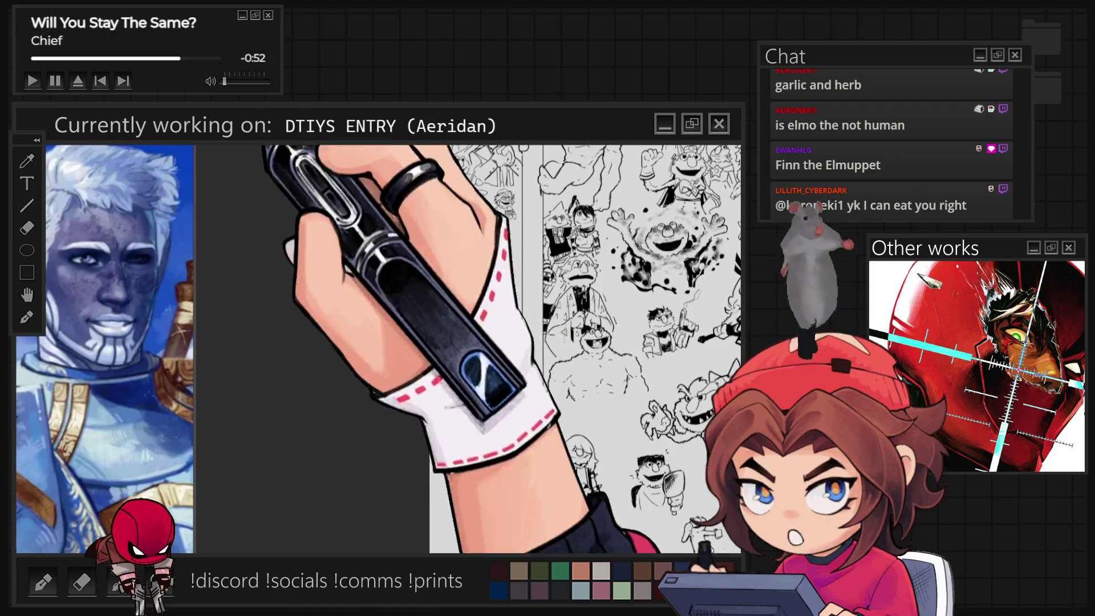
scroll(536, 541, up, 3)
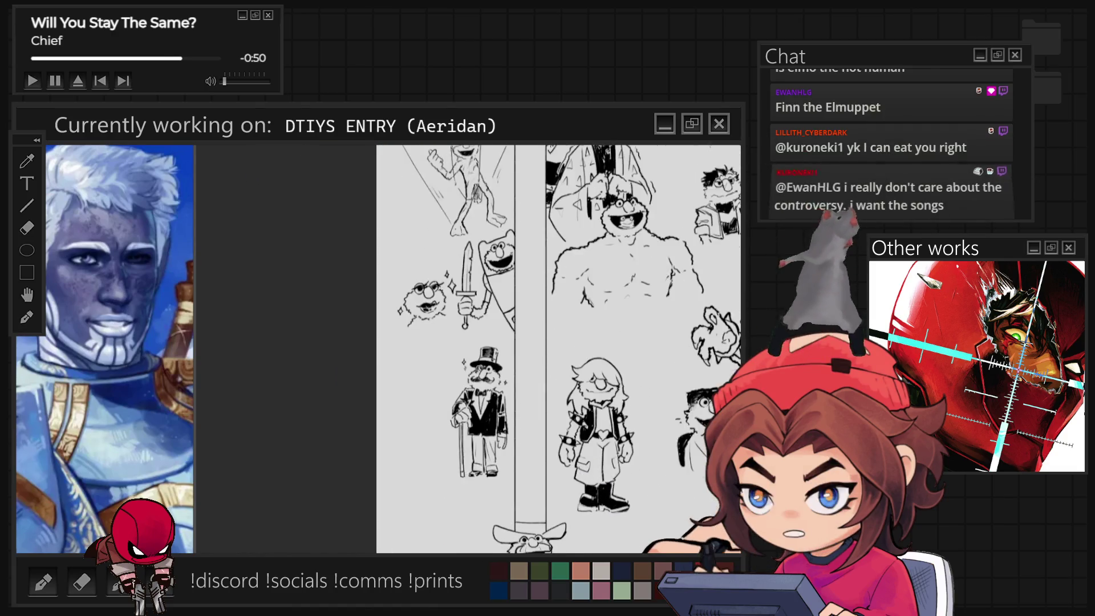
scroll(548, 349, down, 2)
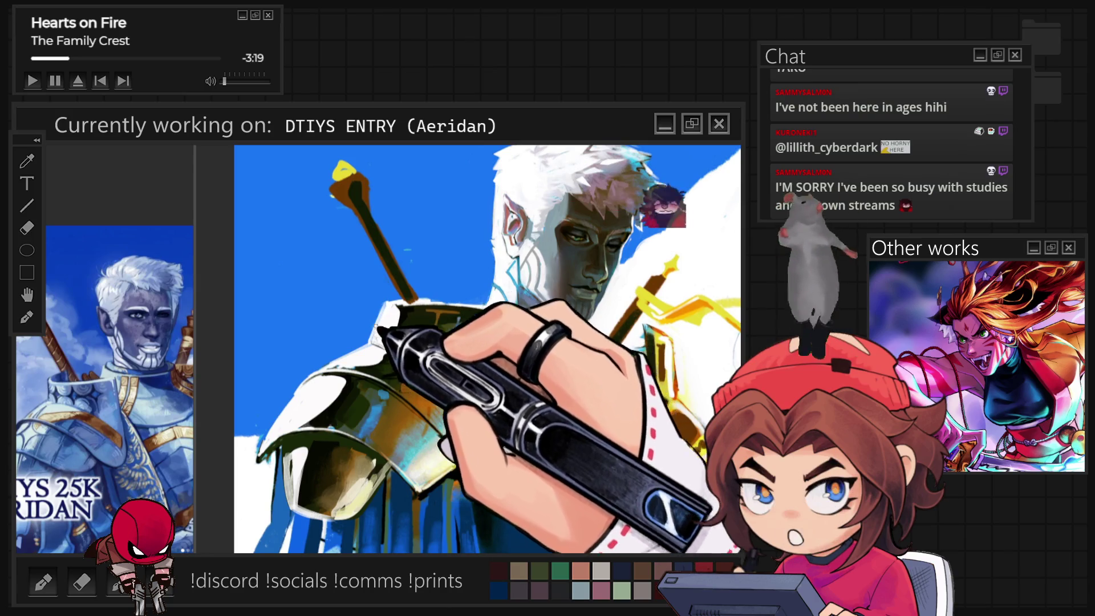
- With the canvas tilted, paint darker contours and gold-and-blue highlights on the shoulder armour
key(minus)
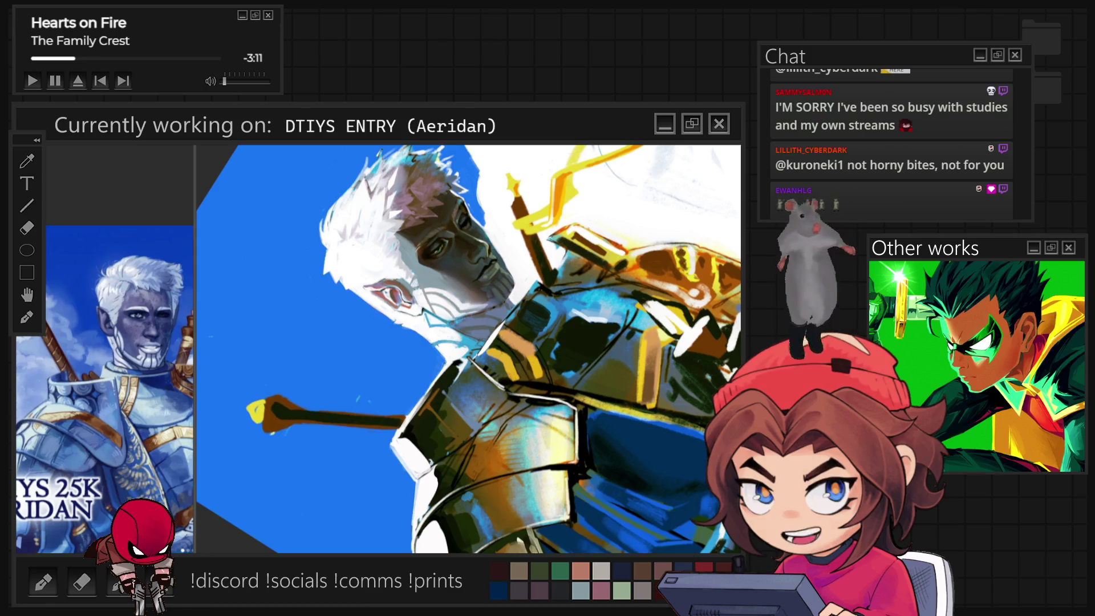
key(Home)
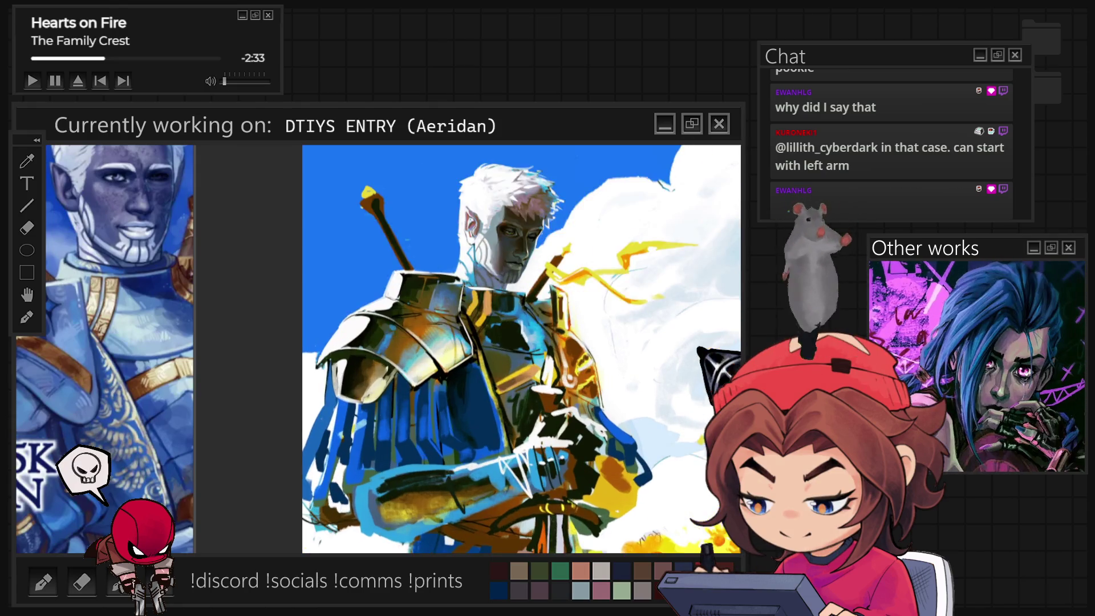
- Deepen the shading on the elf's downcast eye and brow beside the white cheek markings
scroll(606, 263, up, 5)
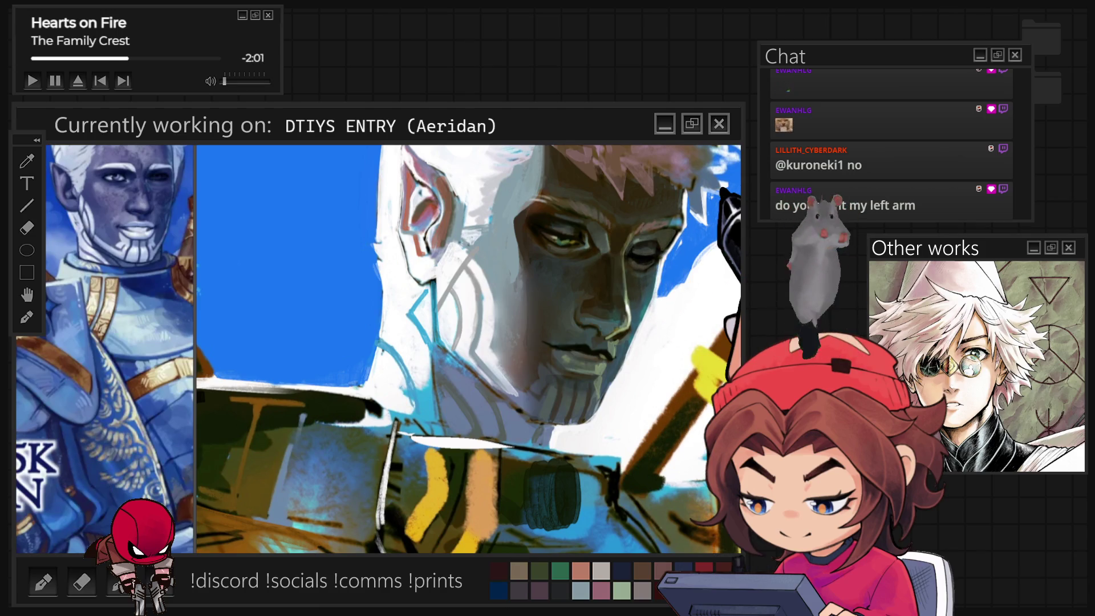
- Add silver-gold highlights and crisper plate edges to the pauldron, gauntlets and sword hilt
scroll(518, 354, down, 5)
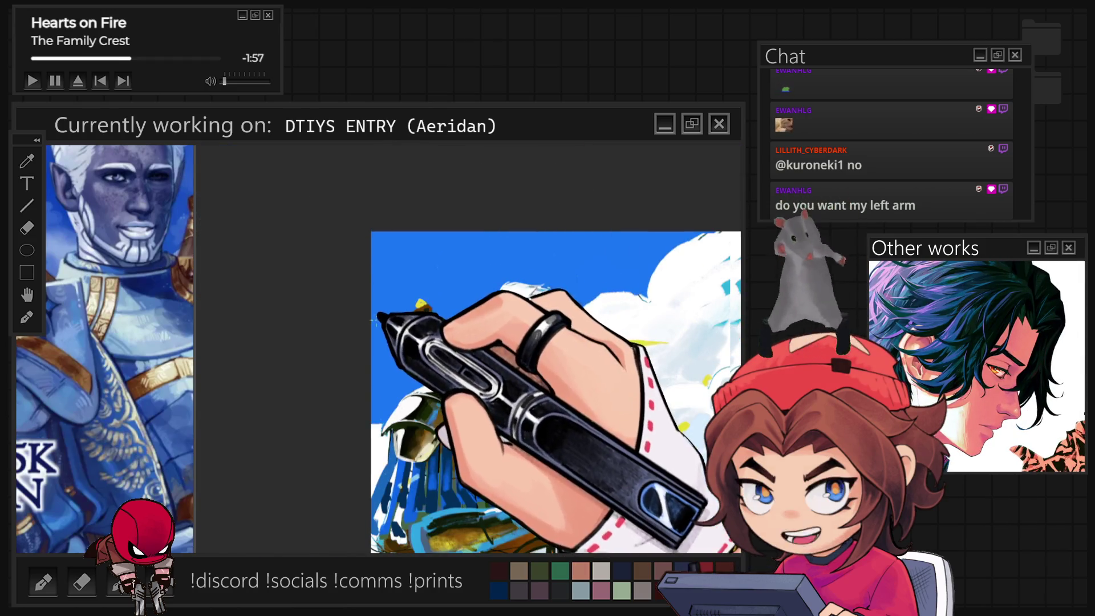
scroll(493, 399, down, 2)
scroll(467, 353, up, 3)
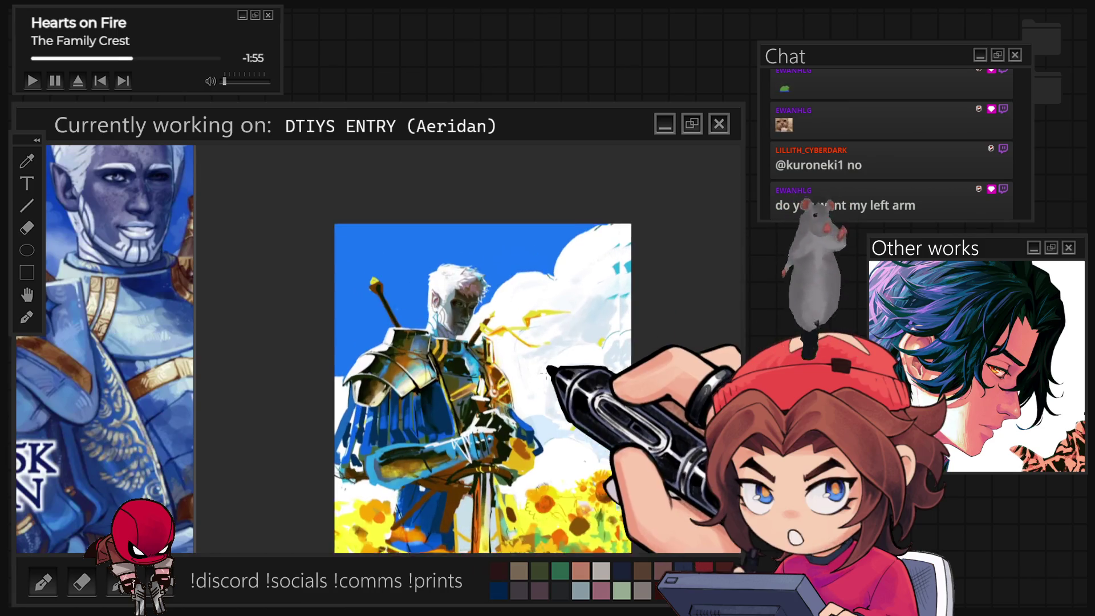
scroll(484, 348, up, 2)
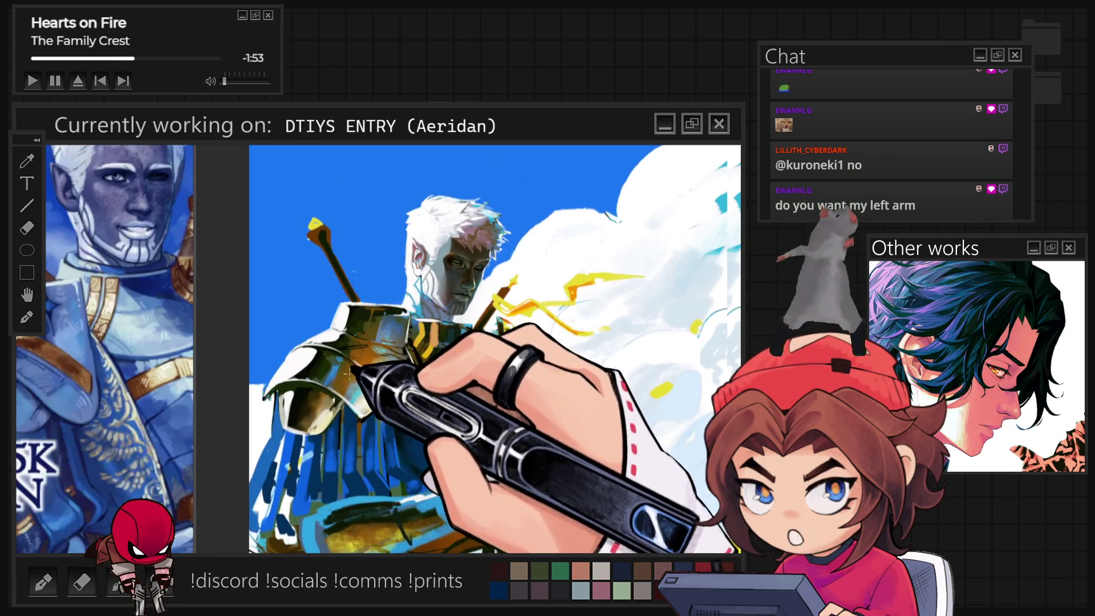
scroll(484, 348, up, 1)
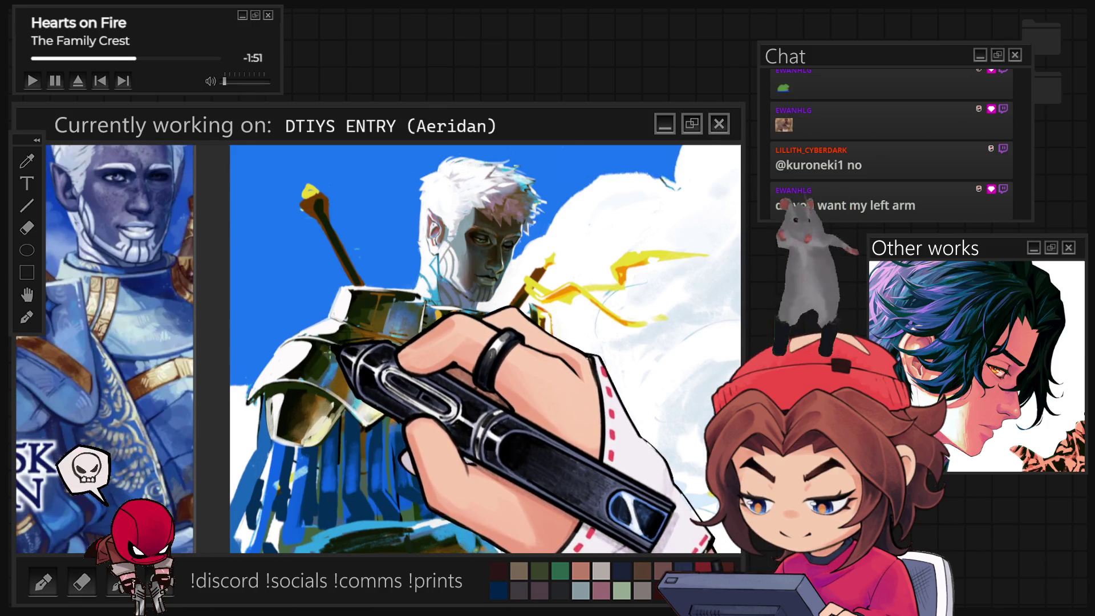
scroll(473, 348, up, 1)
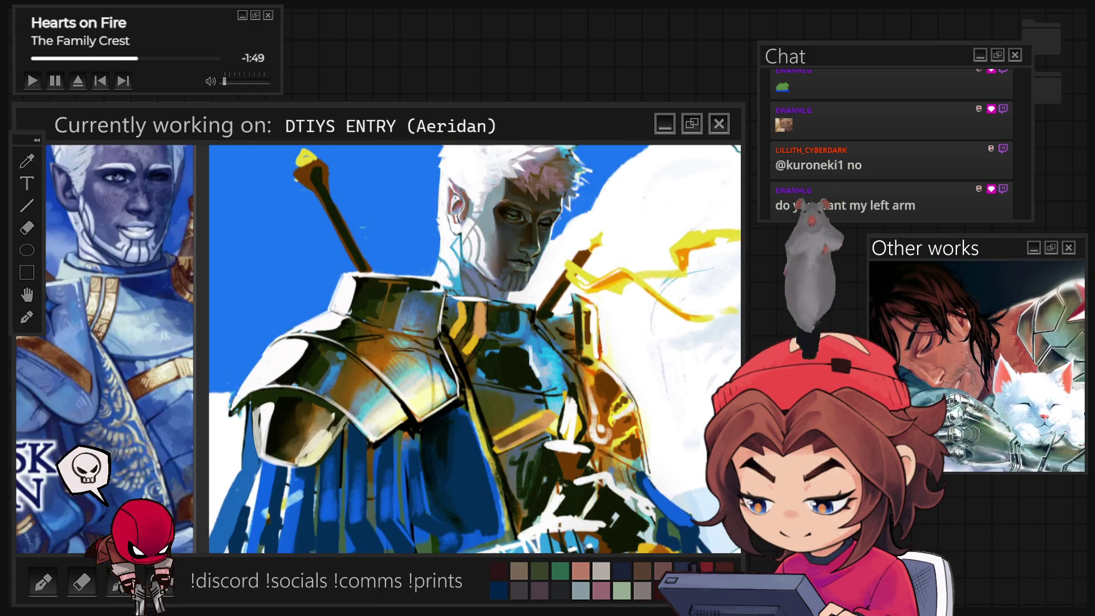
scroll(501, 257, down, 2)
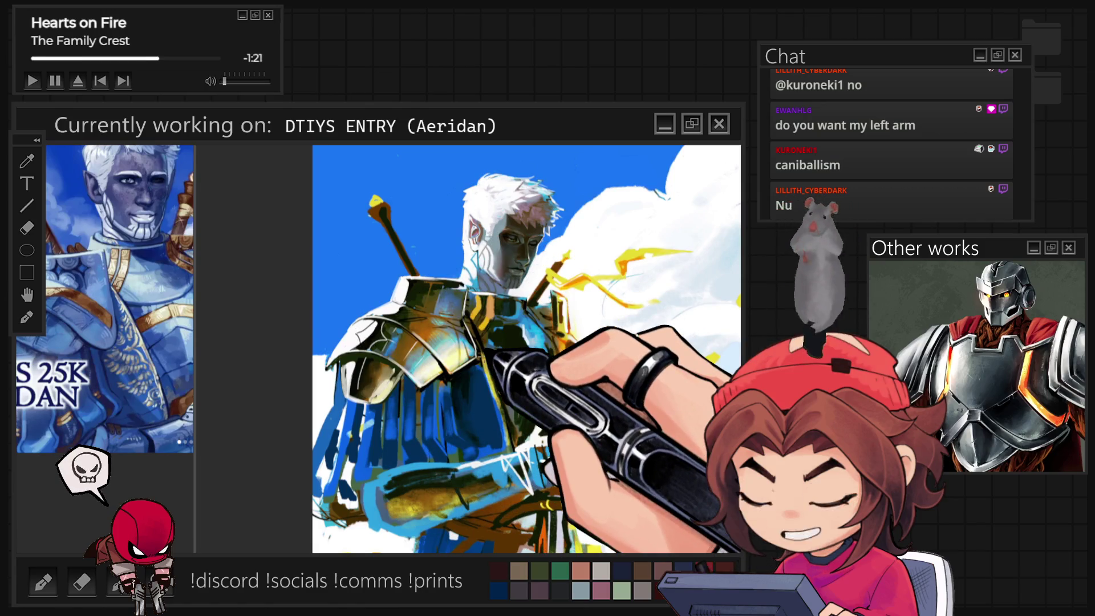
- Paint ornate dark filigree on the pauldron and loose blue drapery strokes below the armour
key(ctrl+plus)
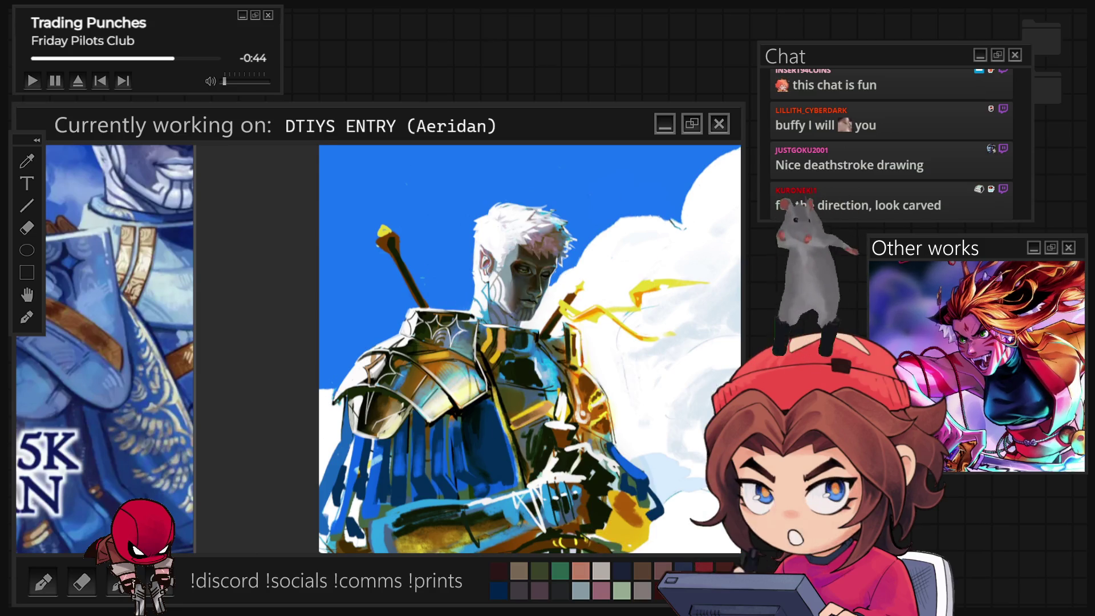
scroll(513, 285, up, 2)
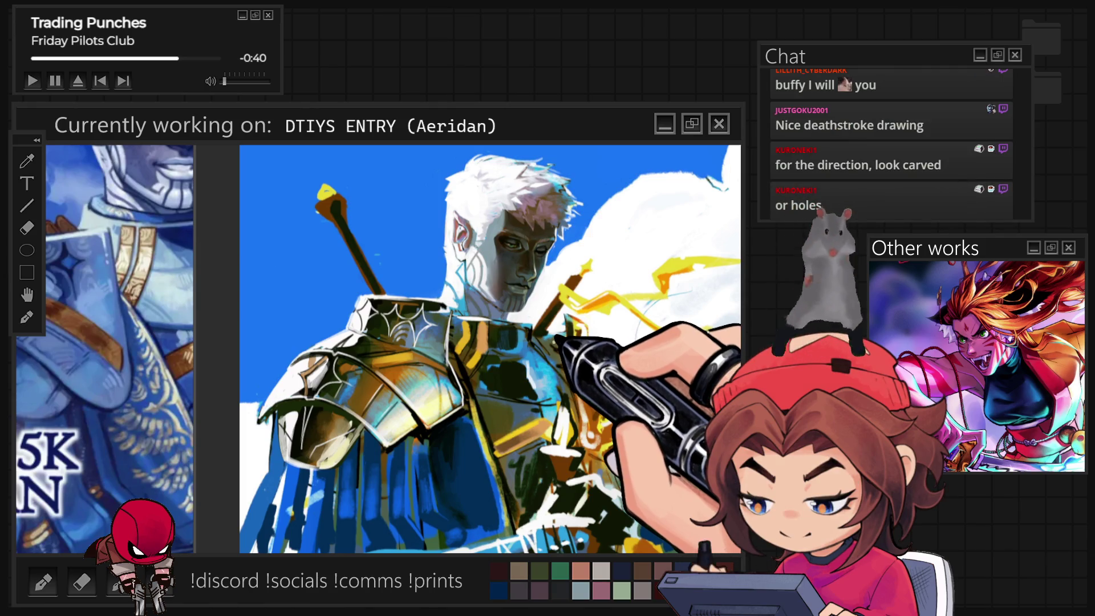
scroll(491, 348, down, 1)
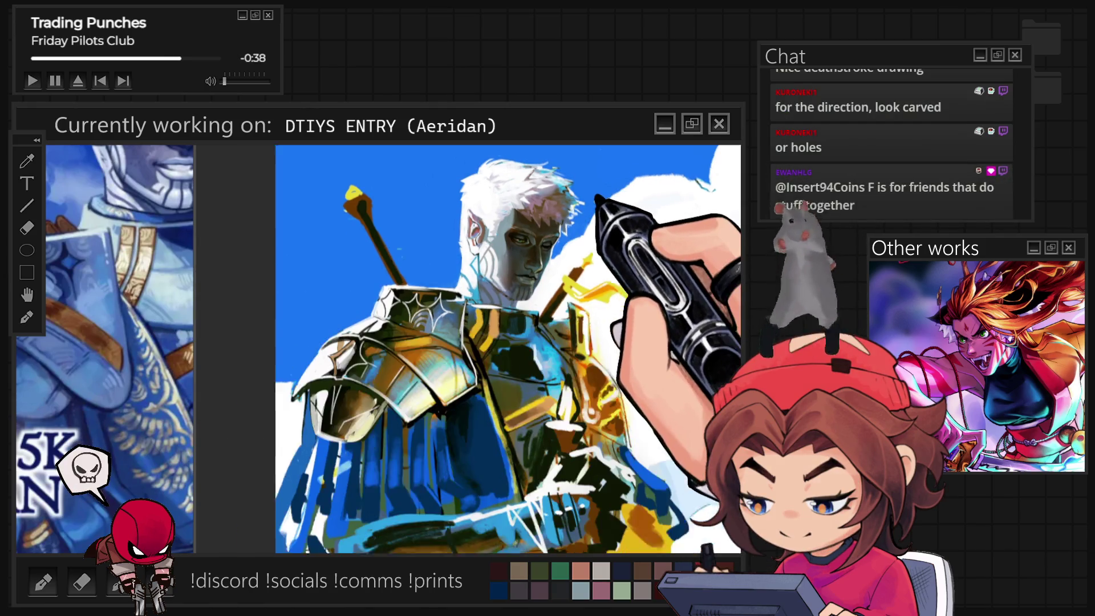
scroll(507, 348, down, 1)
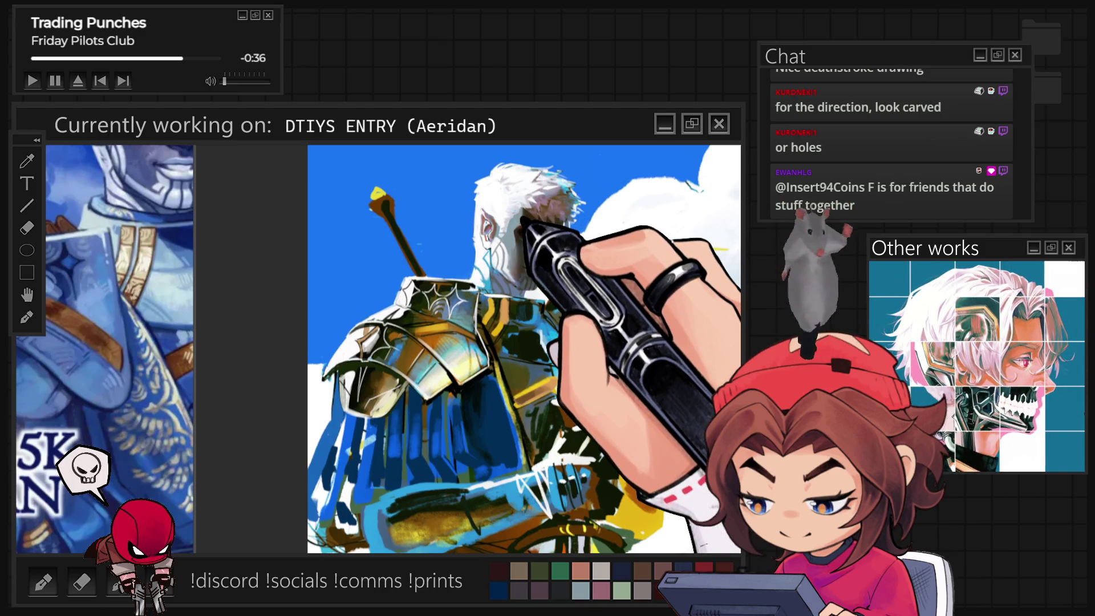
scroll(507, 348, up, 1)
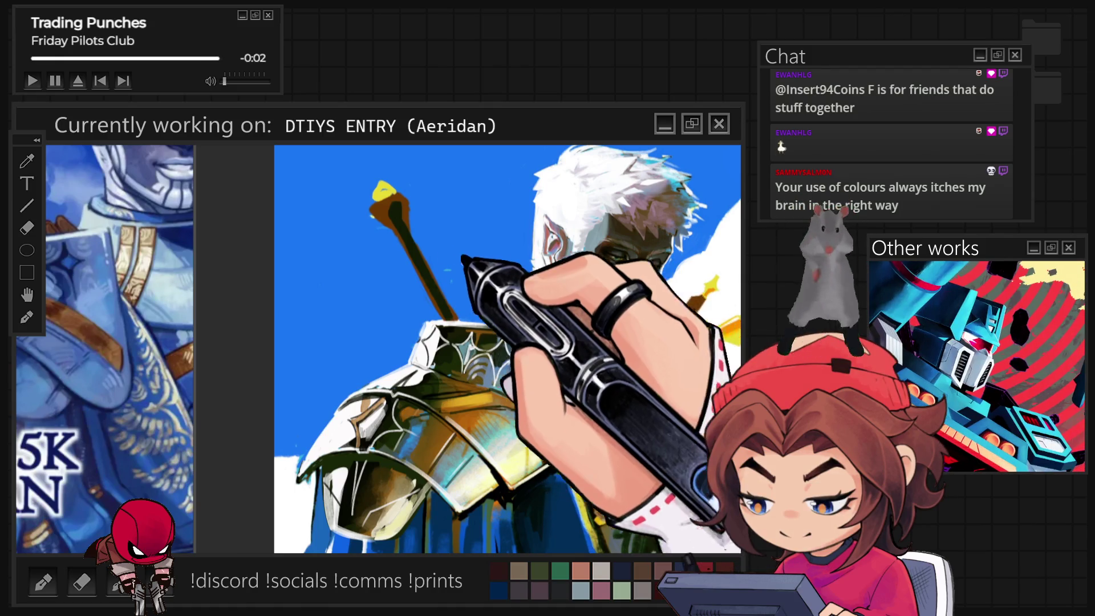
key(ctrl+minus)
key(ctrl+plus)
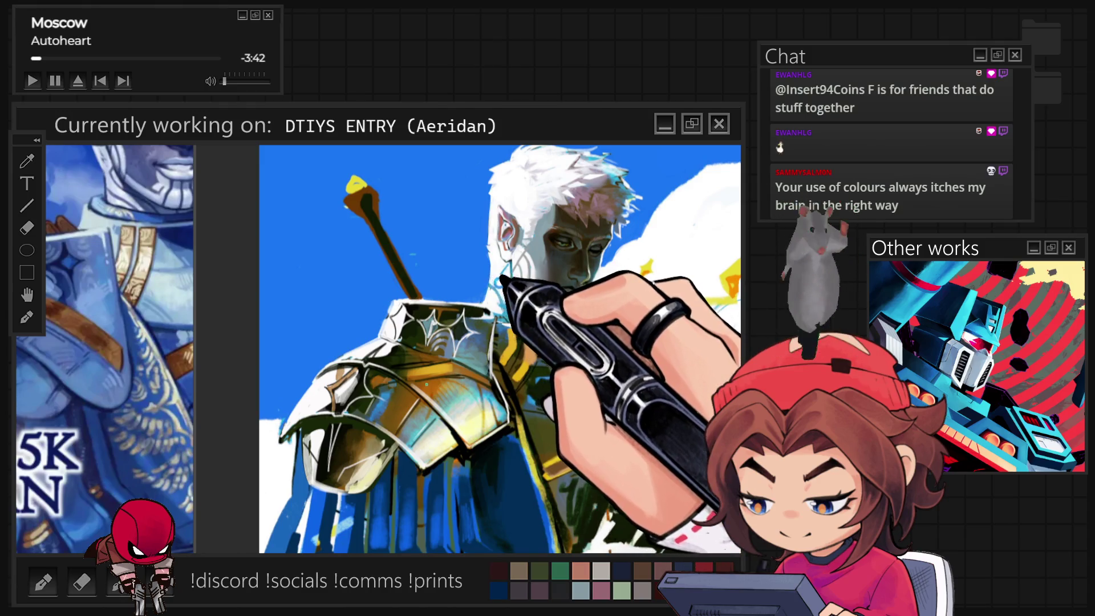
key(ctrl+minus)
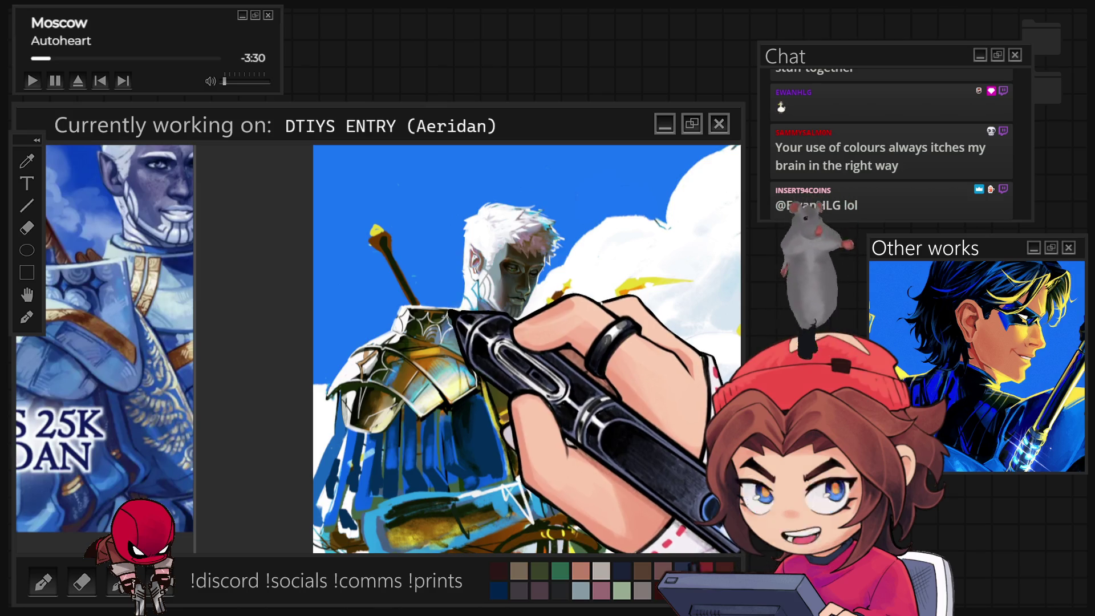
scroll(477, 348, up, 3)
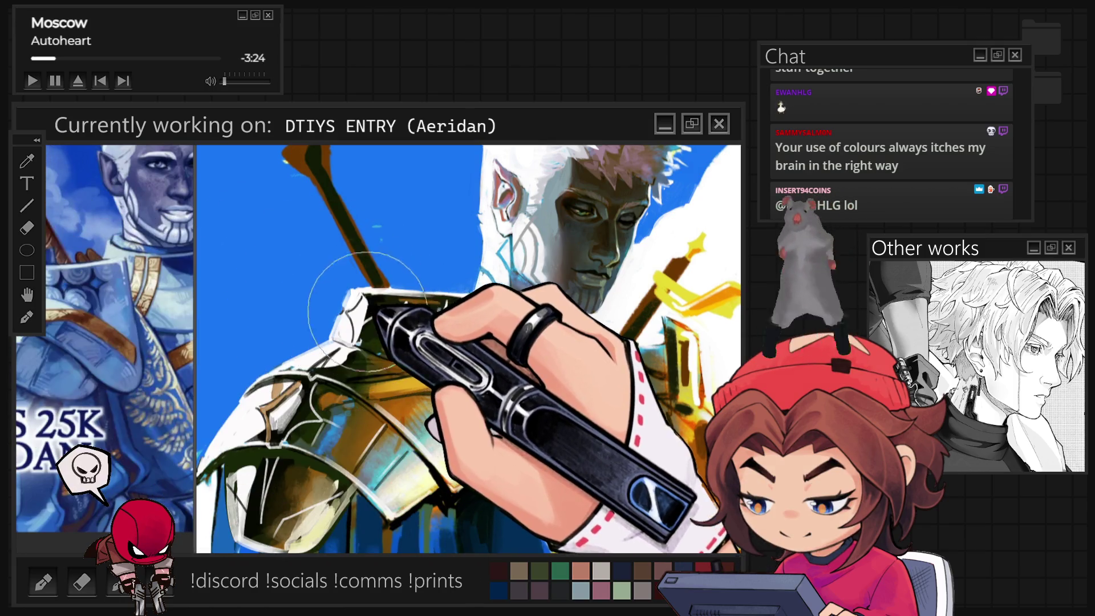
- Stroke white spiky filigree along the pauldron edge and paint yellow sunflowers along the bottom
drag(367, 311, 433, 307)
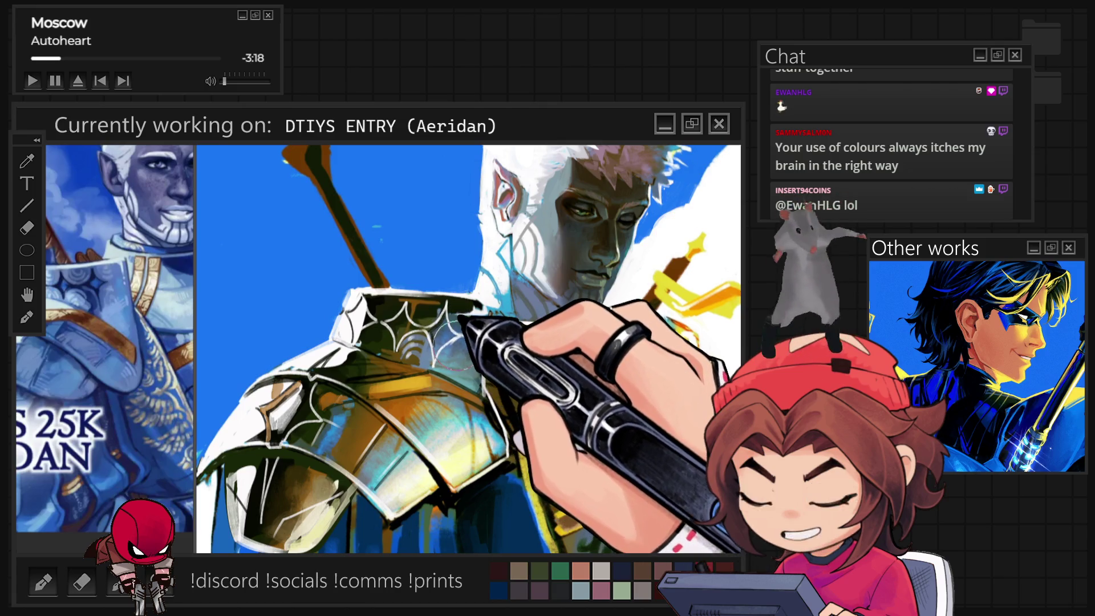
key(ctrl+minus)
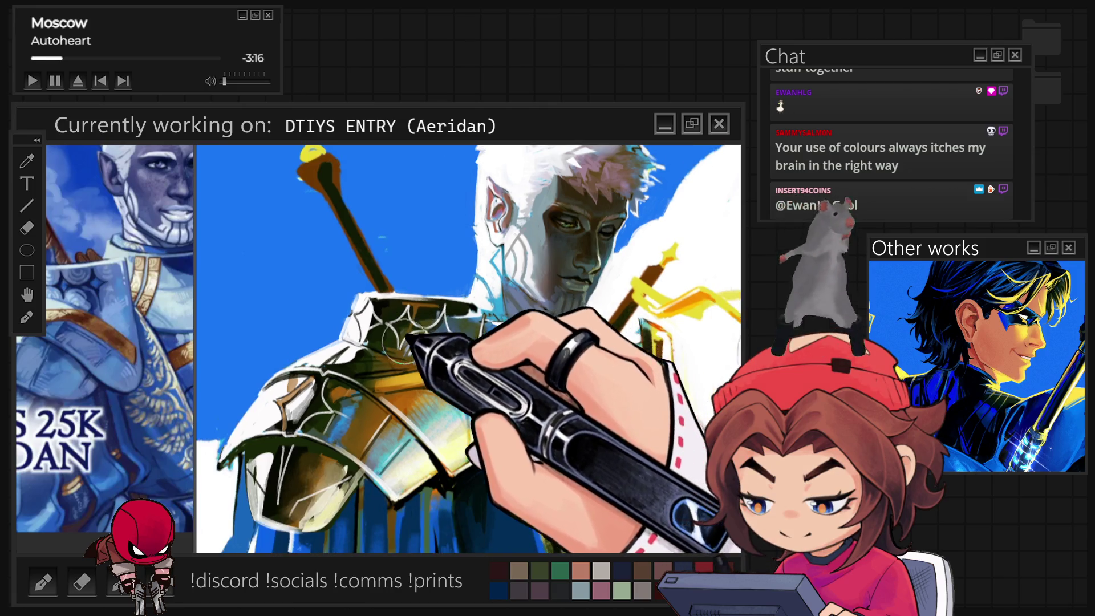
key(ctrl+minus)
key(ctrl+minus)
key(ctrl+minus)
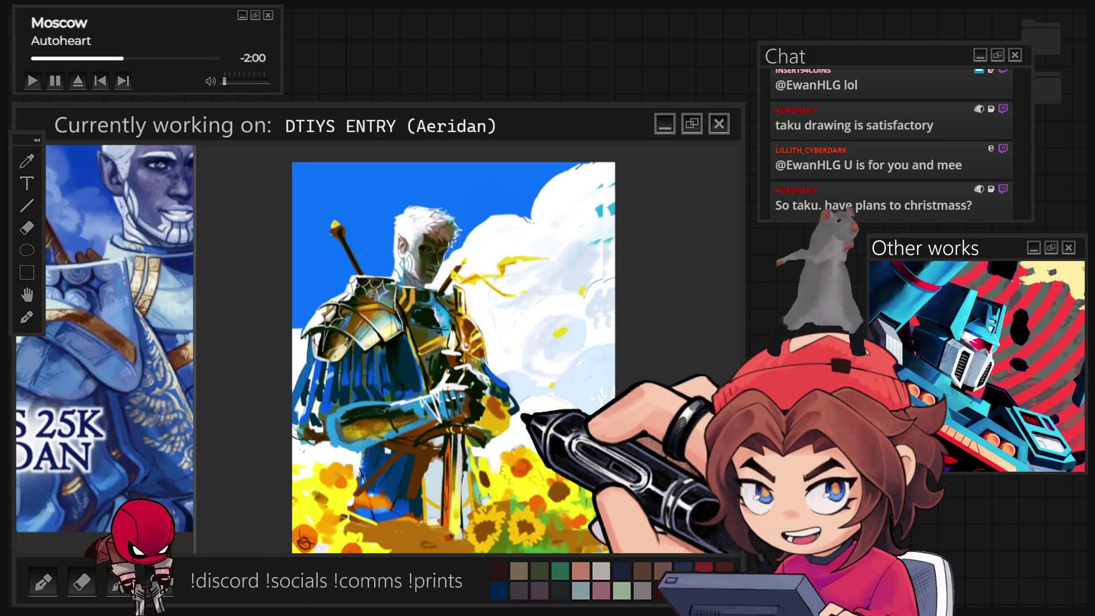
- Draw more white web-like filigree curves across the pauldron, checking the whole painting fitted to view
key(ctrl+plus)
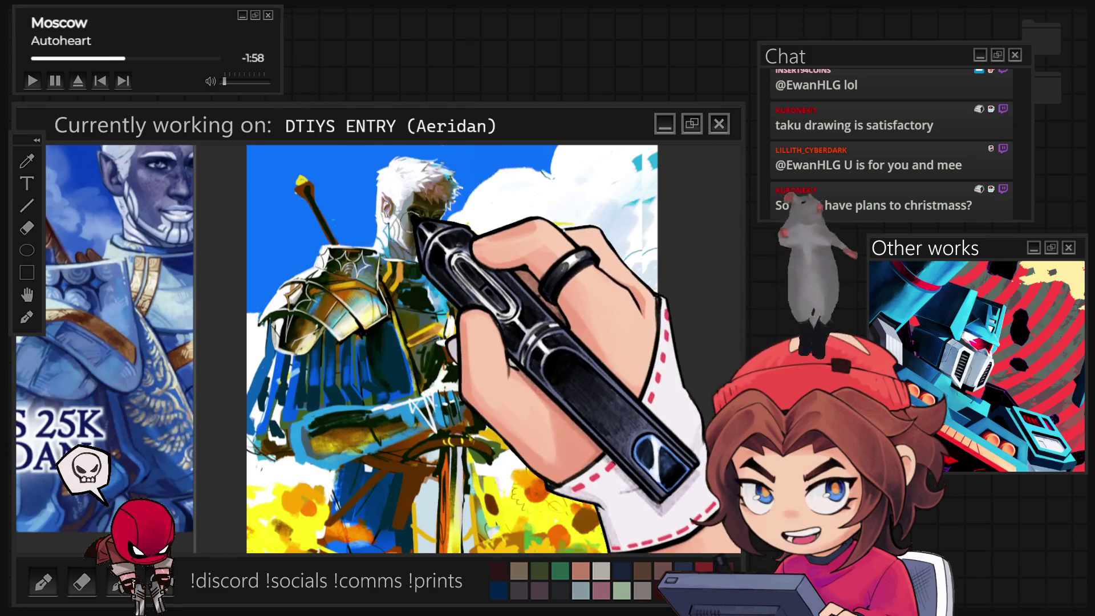
scroll(405, 189, up, 4)
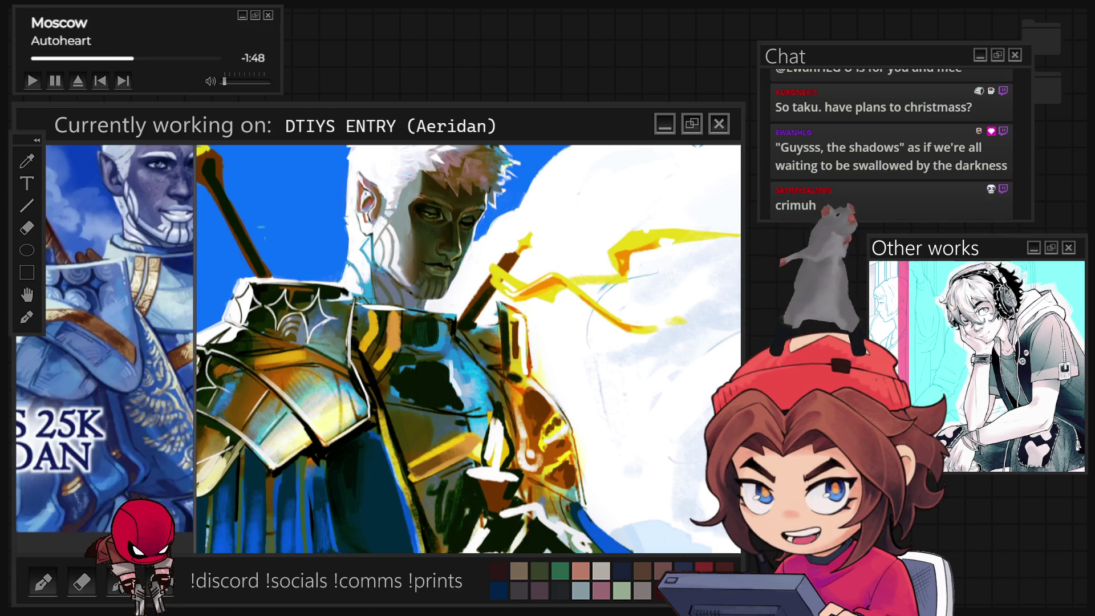
key(ctrl+0)
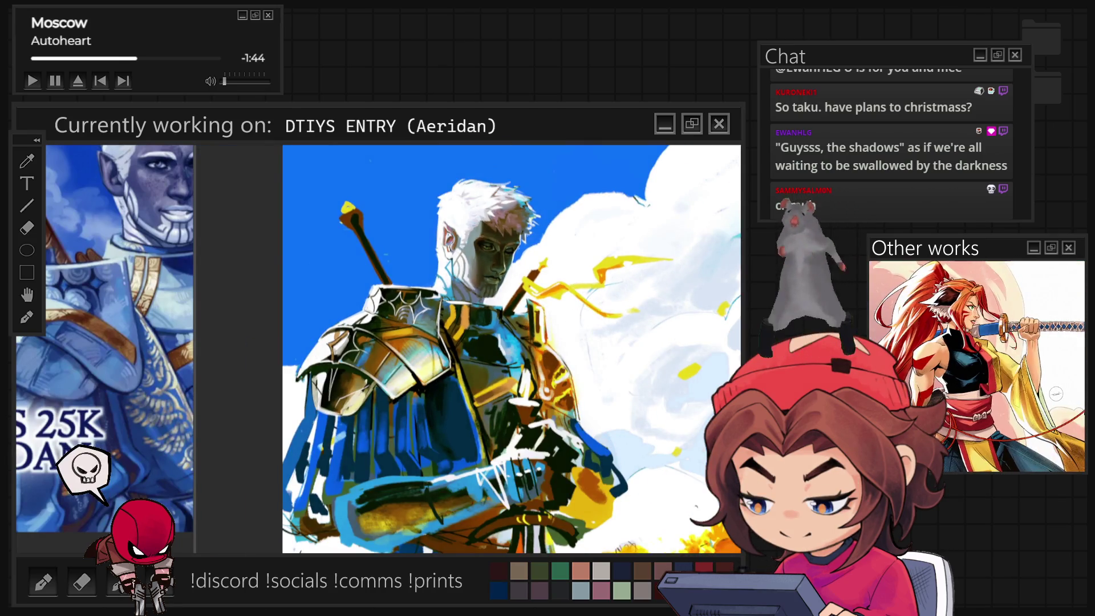
key(ctrl+minus)
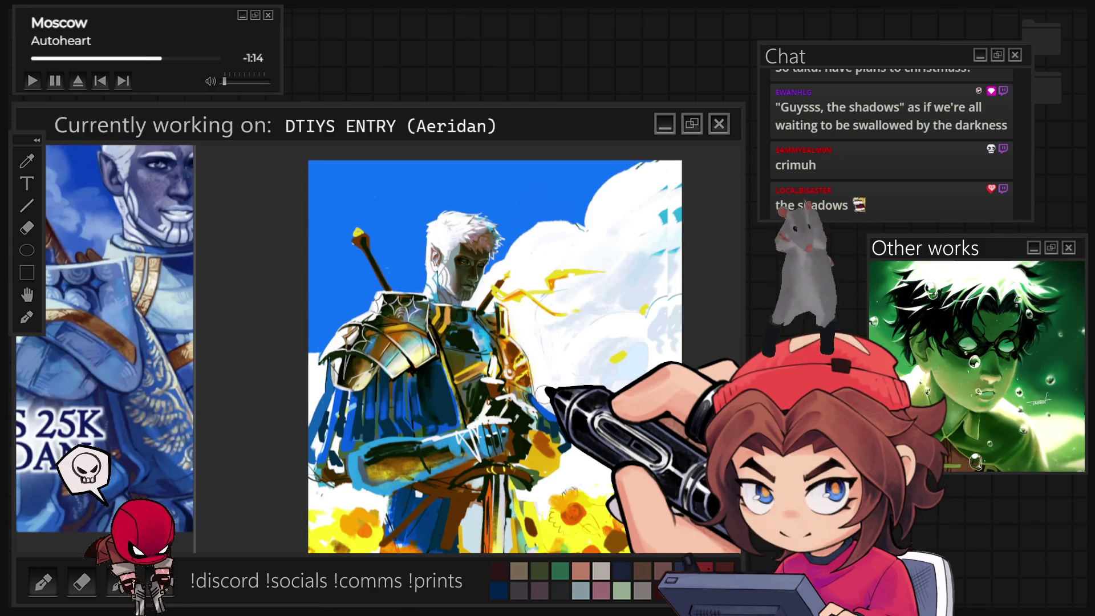
scroll(393, 291, up, 5)
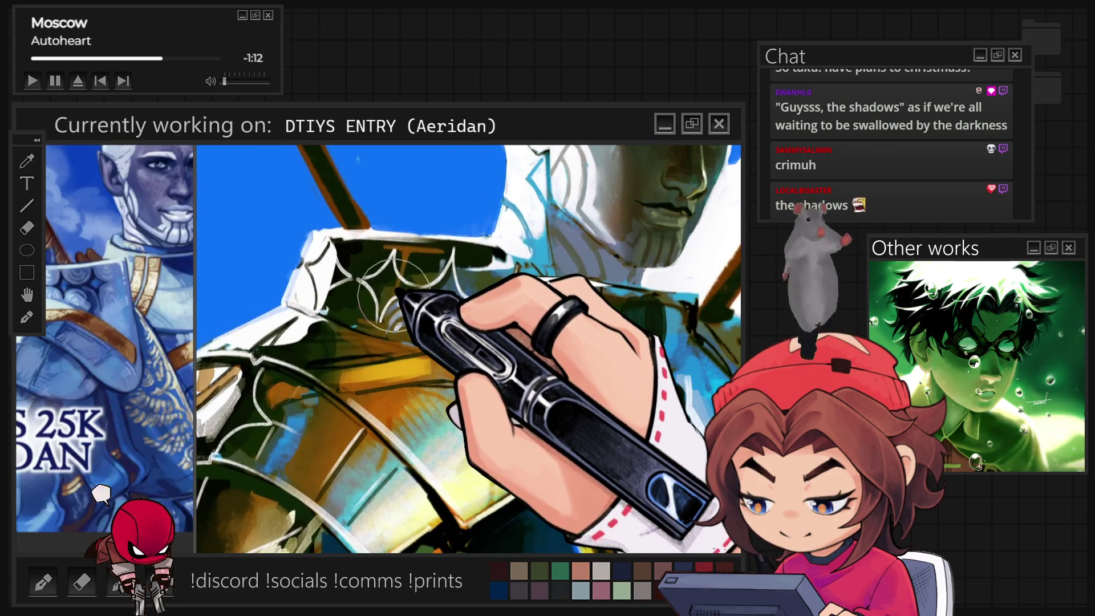
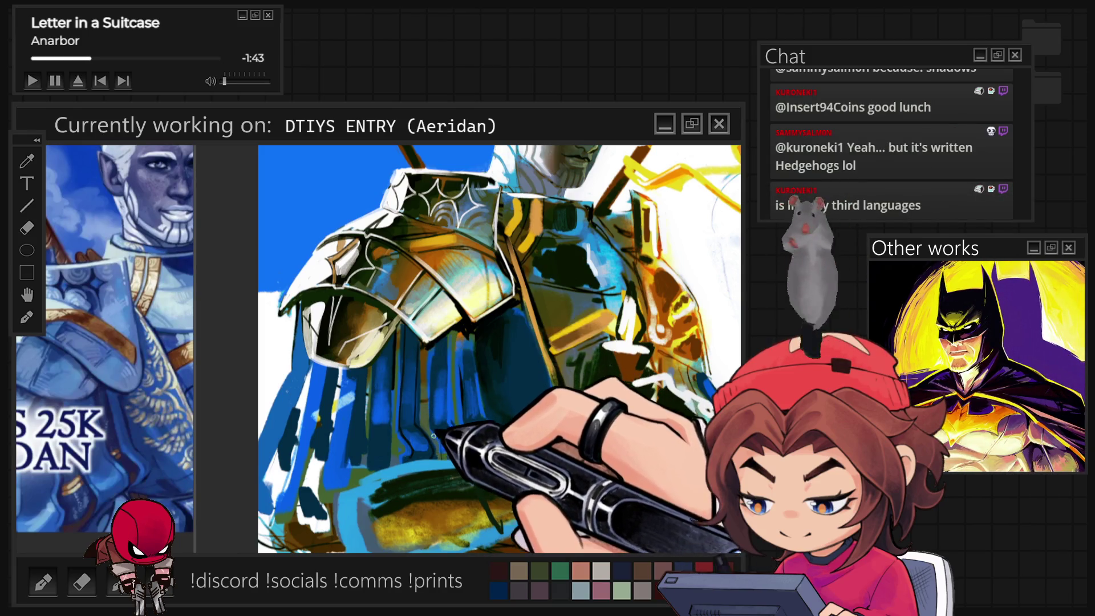
- Zoom in on the armoured shoulder, enlarge the brush, and frame the head and upper body
scroll(461, 424, down, 3)
scroll(462, 410, down, 1)
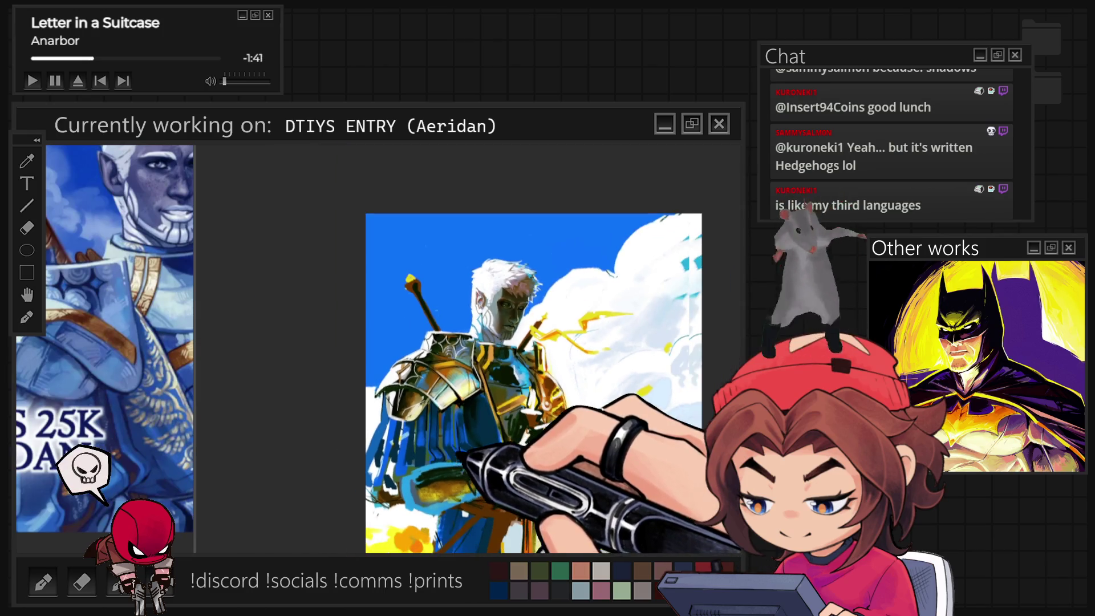
scroll(463, 399, up, 1)
scroll(385, 440, up, 1)
scroll(384, 439, up, 1)
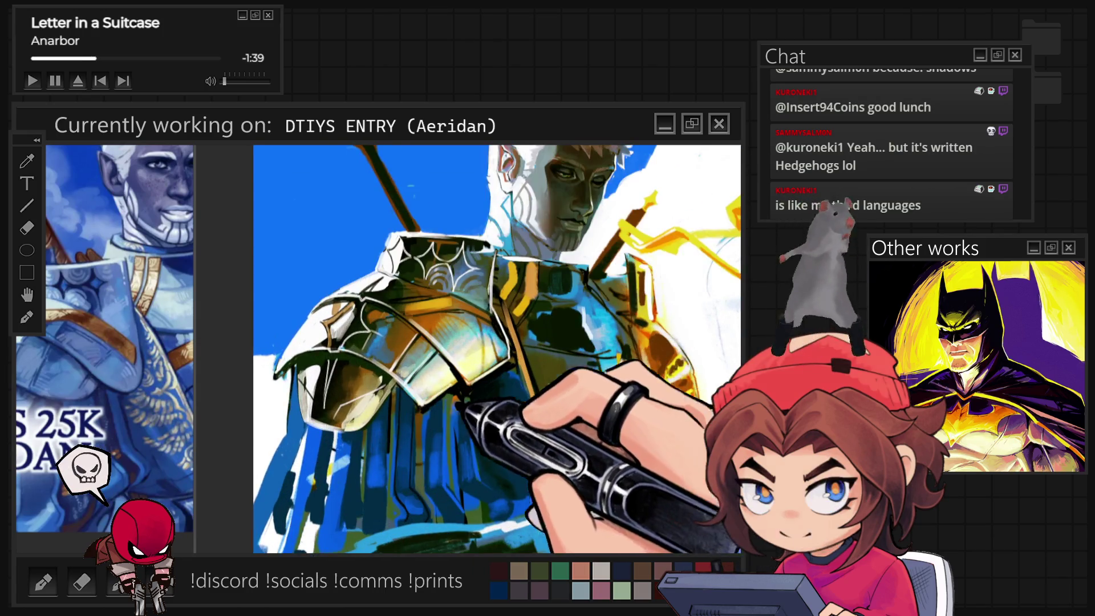
scroll(384, 440, up, 1)
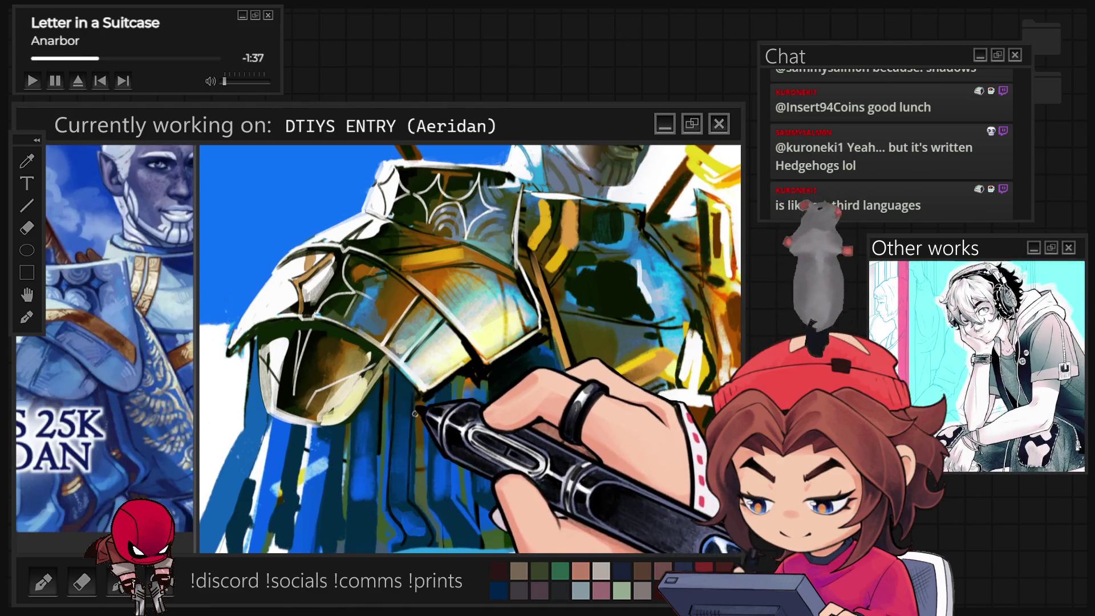
key(bracketright)
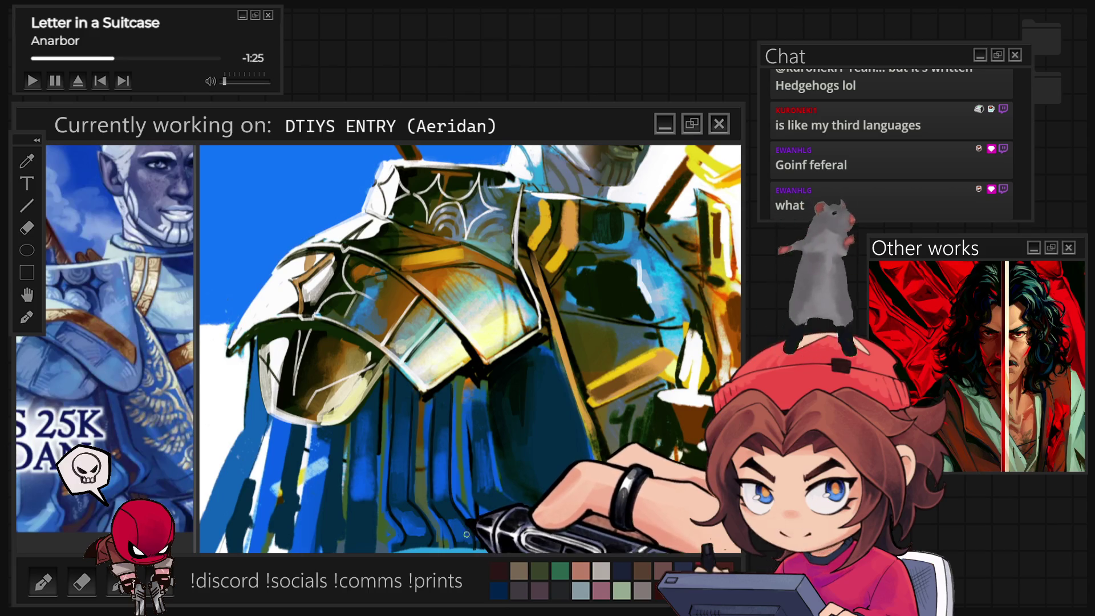
mouse_move(467, 470)
mouse_down()
mouse_move(592, 269)
mouse_move(604, 178)
mouse_up()
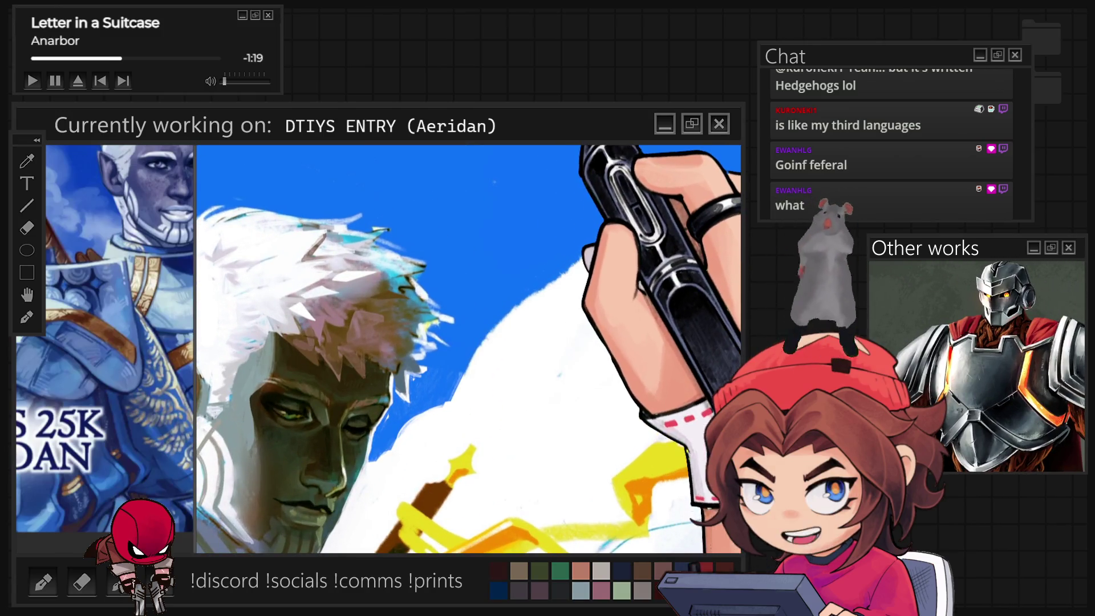
- Paint dark blue diagonal strokes over the cape strips beneath the shoulder armour
drag(470, 242, 547, 153)
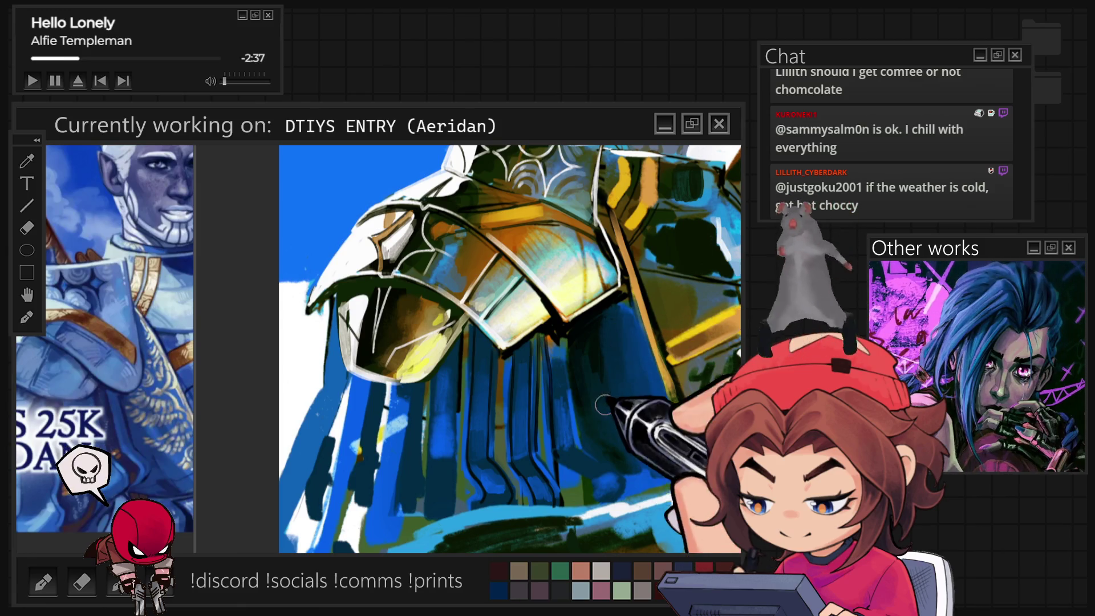
- Fit the whole painting on screen, then zoom back in toward the elf's face
key(ctrl+0)
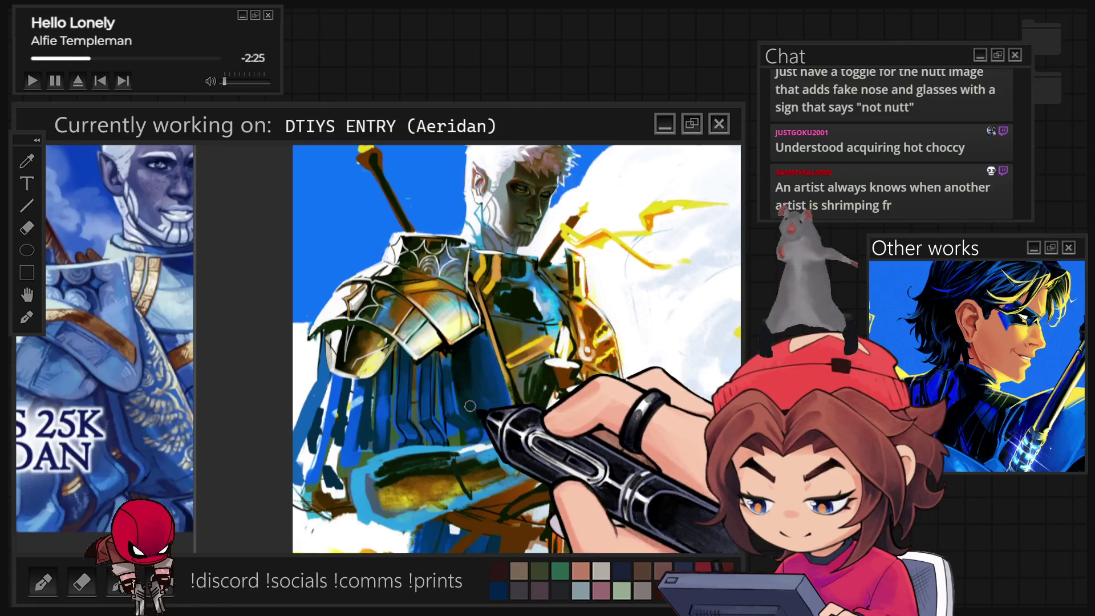
scroll(502, 291, up, 5)
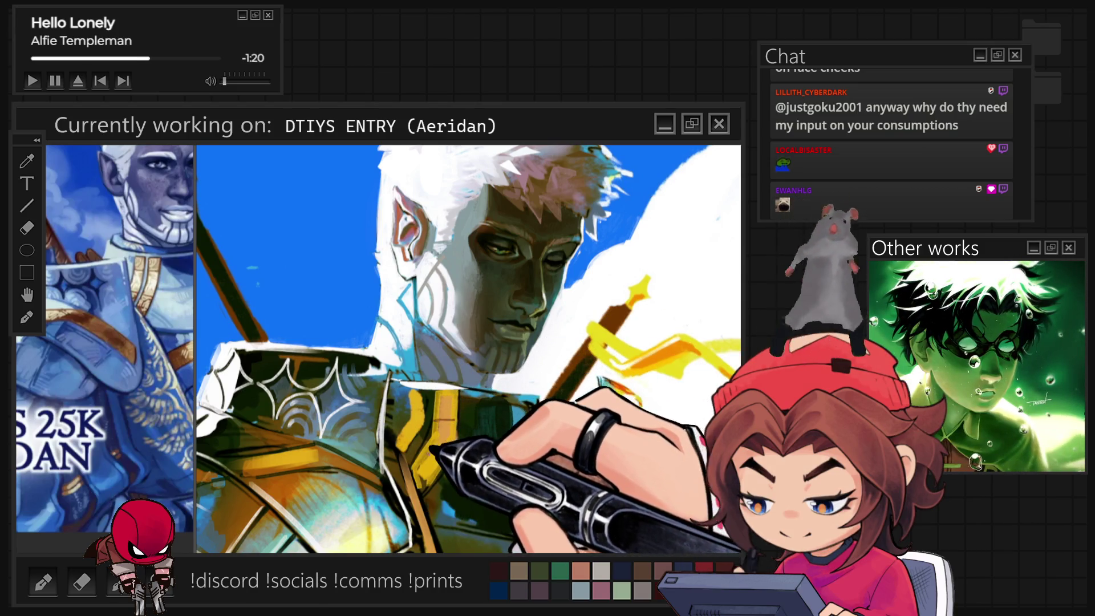
- Sample the sword's yellow to repaint the sword, then add dark green dabs on the jacket
alt+click(603, 330)
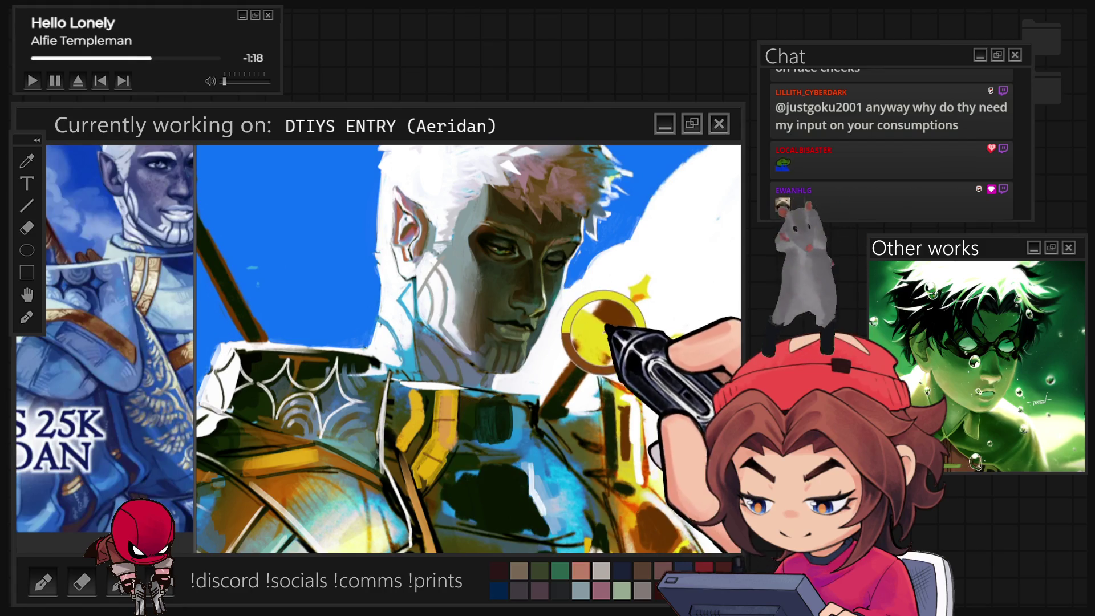
drag(590, 328, 732, 368)
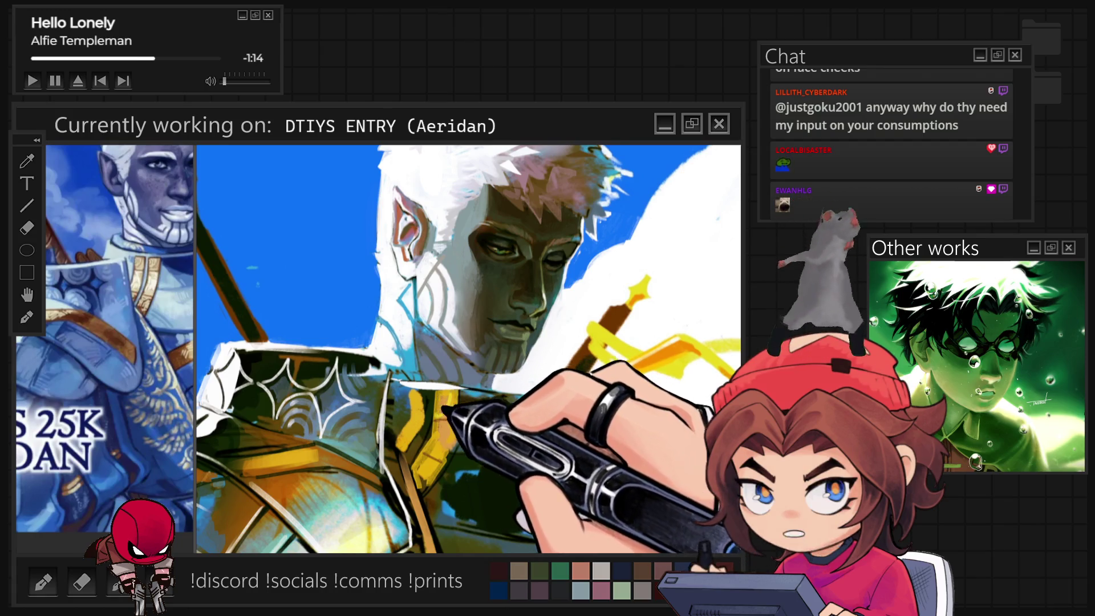
drag(447, 410, 496, 419)
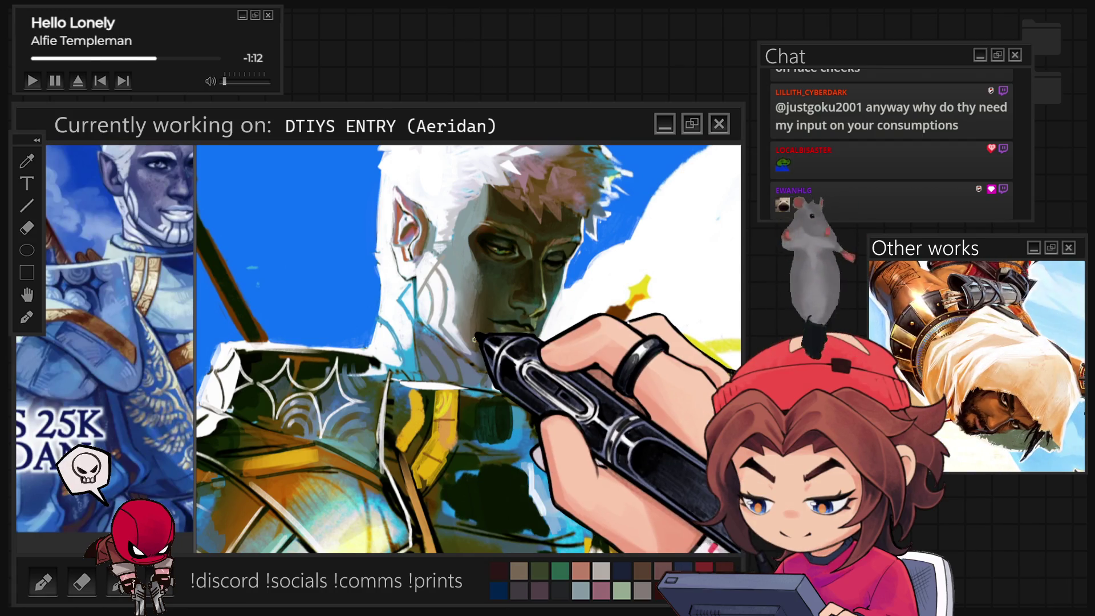
scroll(473, 340, down, 2)
scroll(485, 313, up, 3)
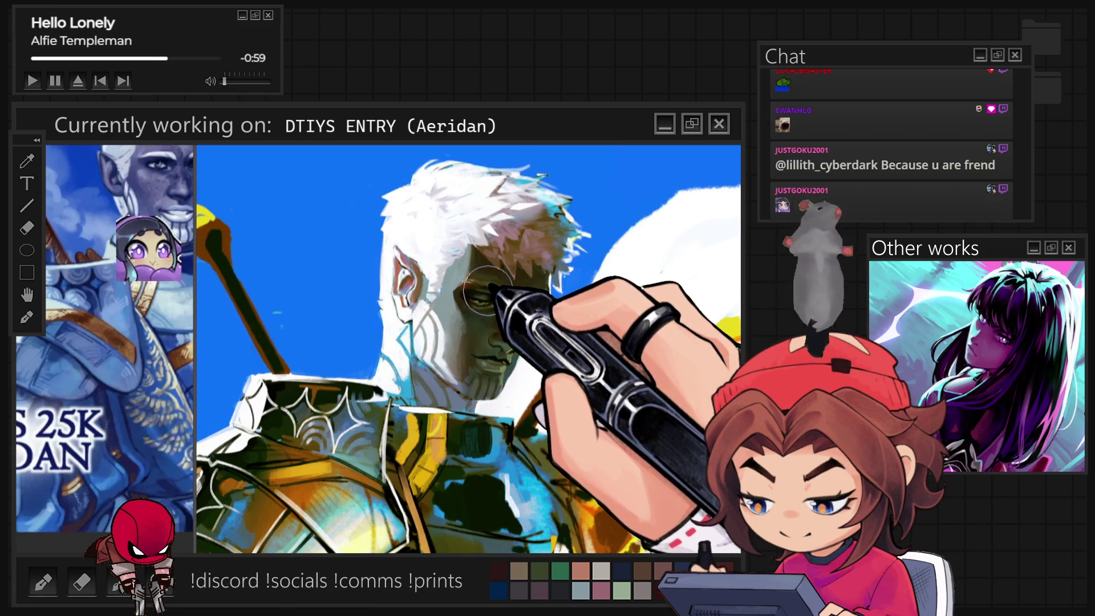
scroll(727, 292, down, 3)
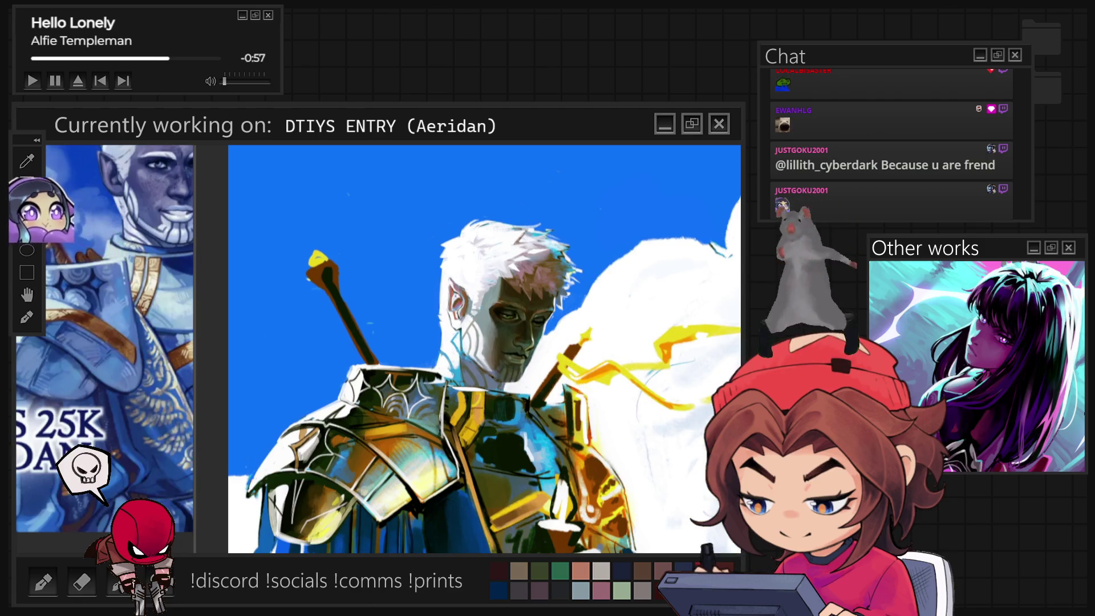
scroll(534, 268, down, 3)
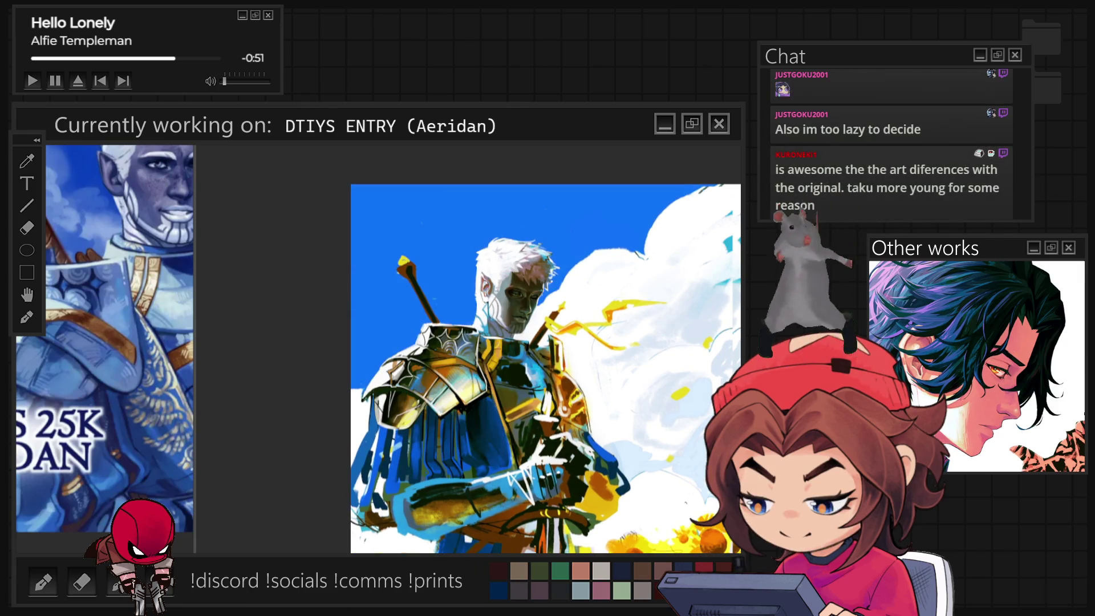
scroll(520, 294, up, 2)
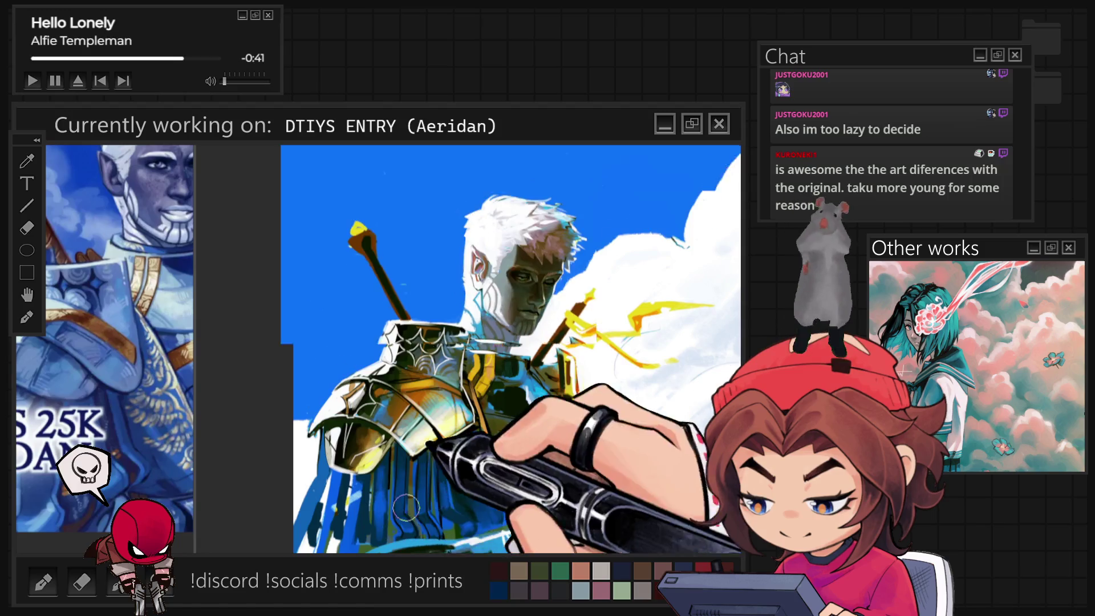
scroll(520, 294, up, 3)
scroll(419, 411, down, 2)
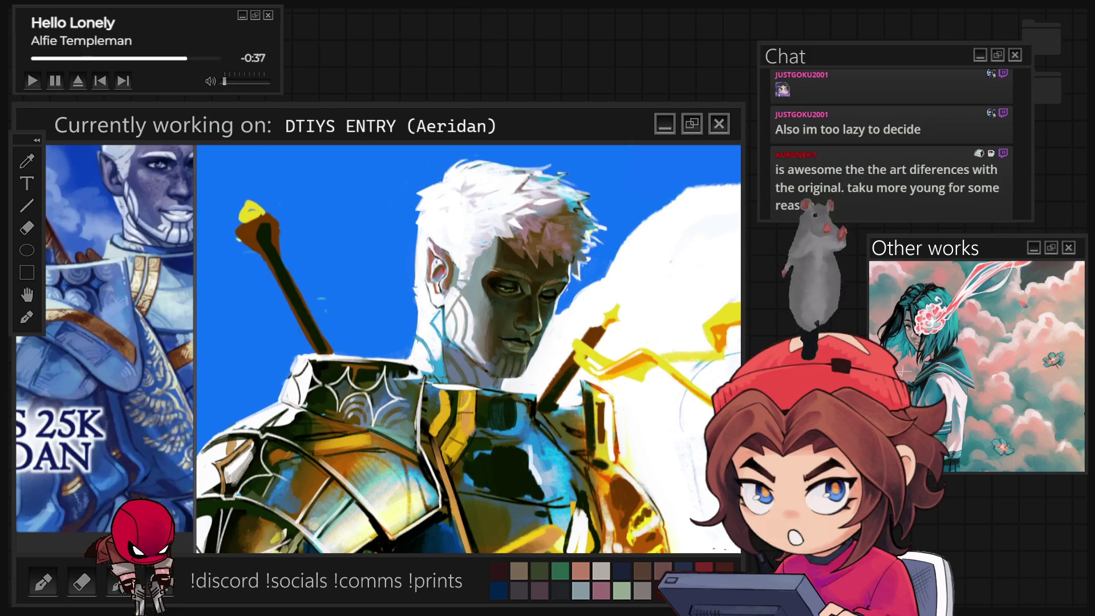
- Paint blue vertical fold strokes for the hanging skirt under the pauldron, then view the whole painting
scroll(467, 347, up, 2)
scroll(467, 348, down, 2)
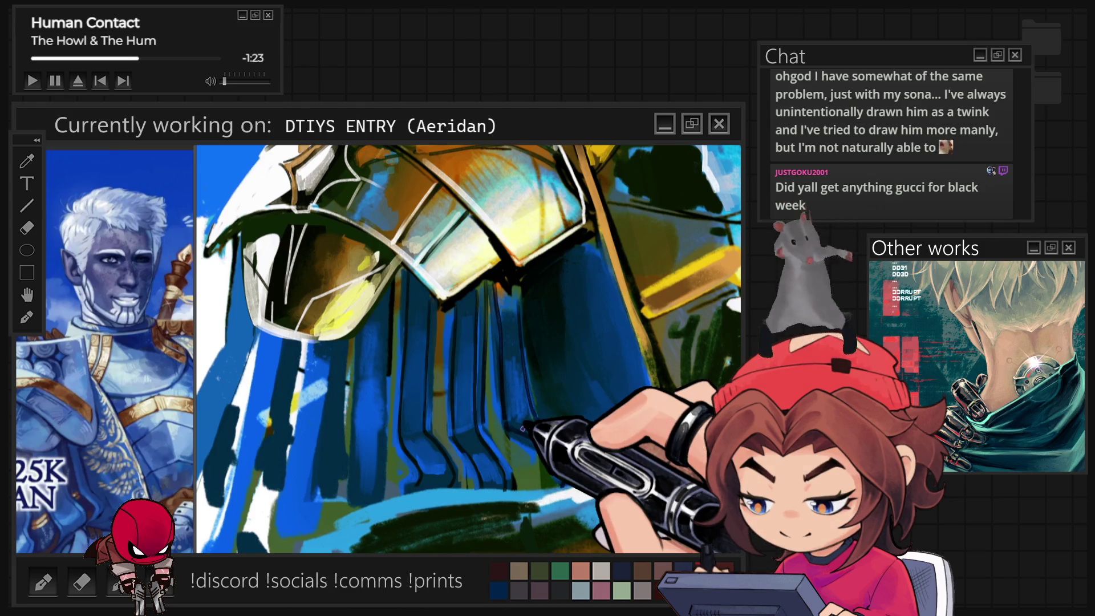
key(ctrl+minus)
- Check the full canvas, then zoom back in on the blue tassets and forearm
key(ctrl+minus)
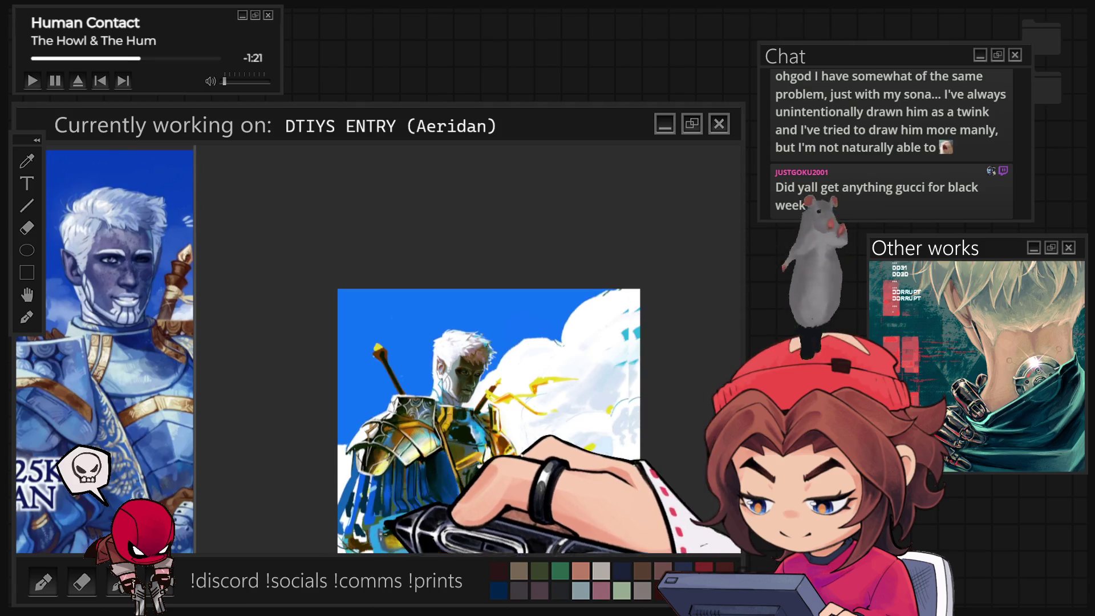
key(ctrl+plus)
key(ctrl+minus)
key(ctrl+minus)
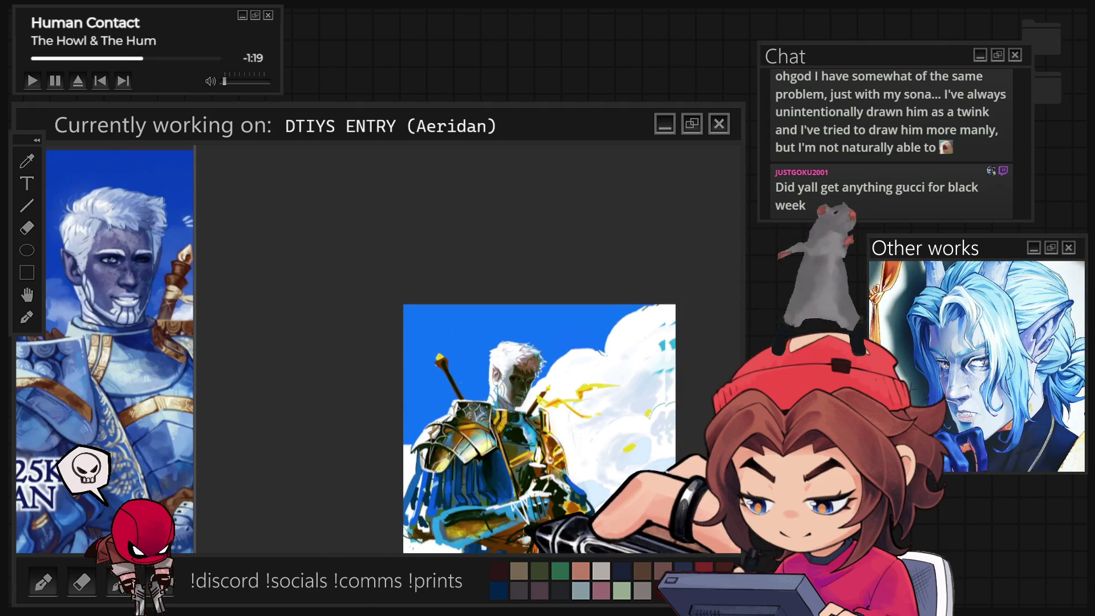
key(ctrl+plus)
key(ctrl+plus)
key(ctrl+plus)
key(ctrl+plus)
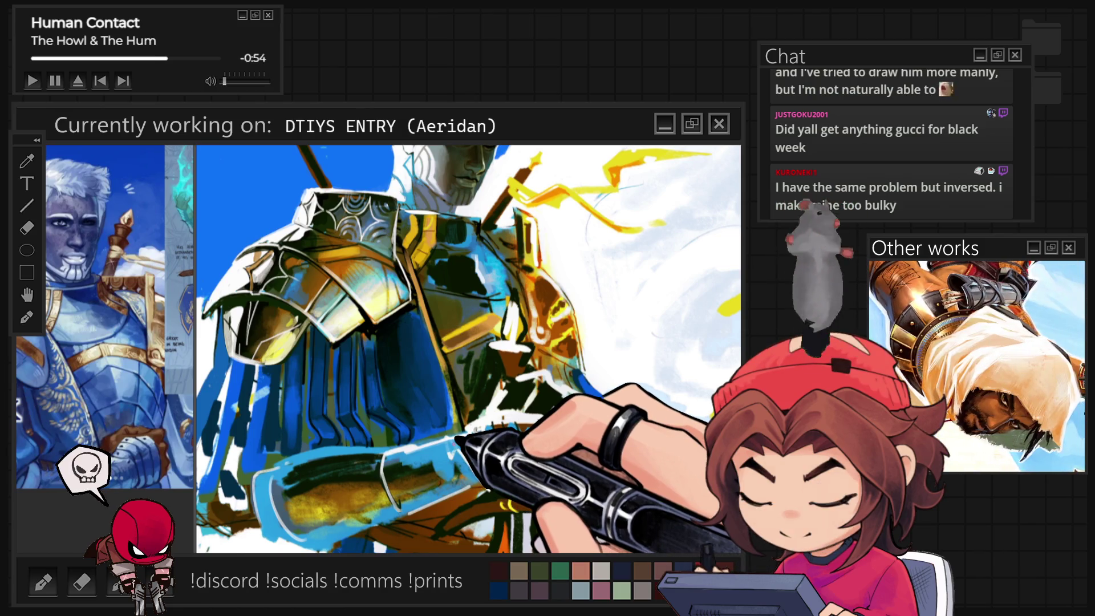
scroll(468, 349, up, 1)
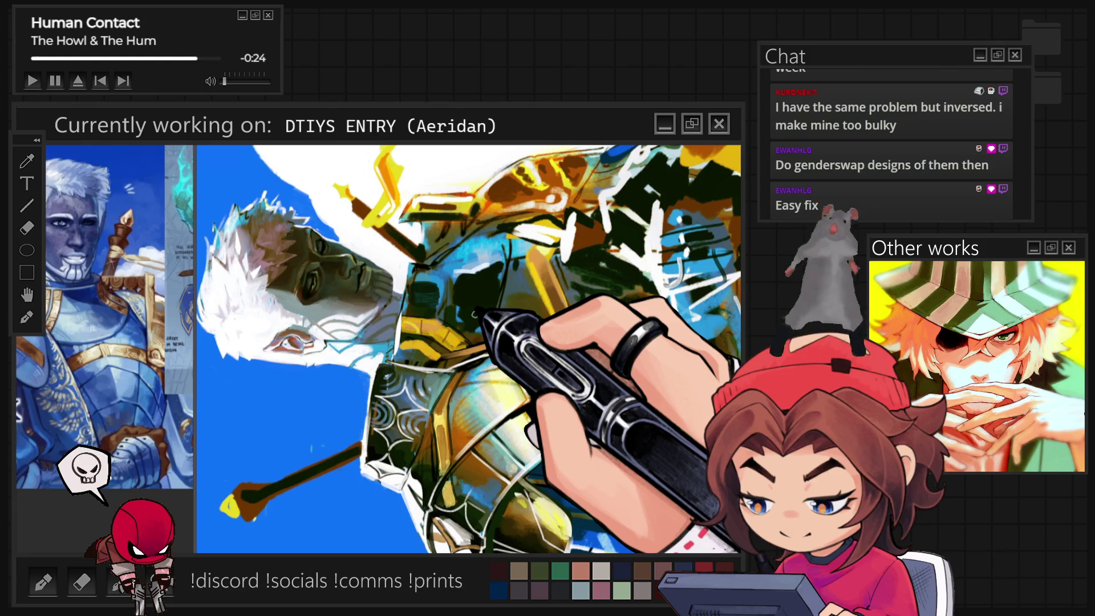
- Brush light edge lines onto the armour plates and hanging strips
scroll(475, 312, down, 2)
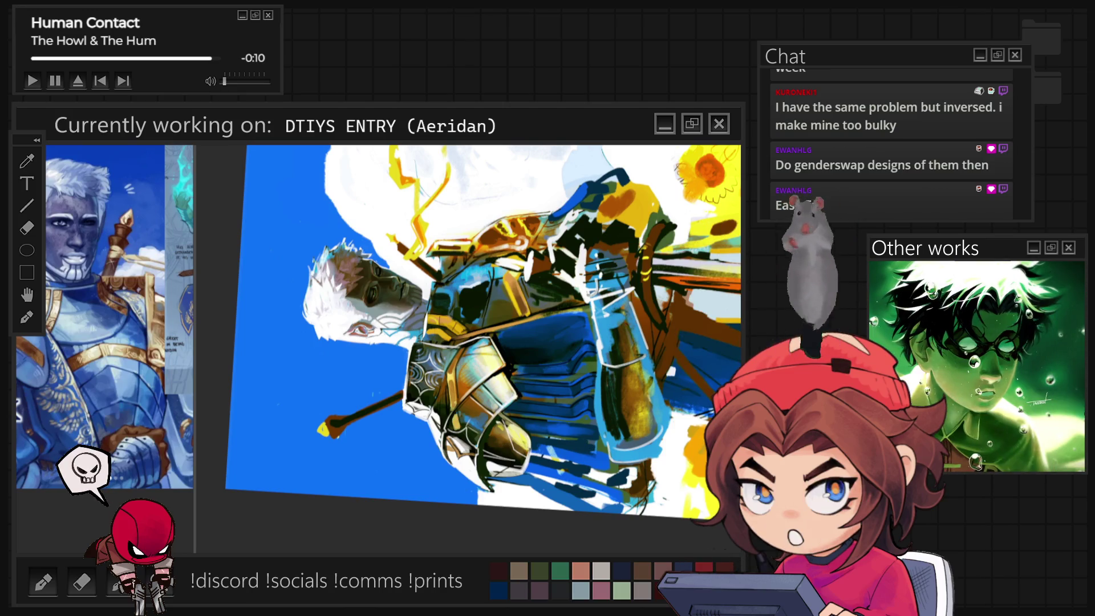
- Reset the canvas rotation and zoom in closely on the armoured shoulder plate
key(5)
key(plus)
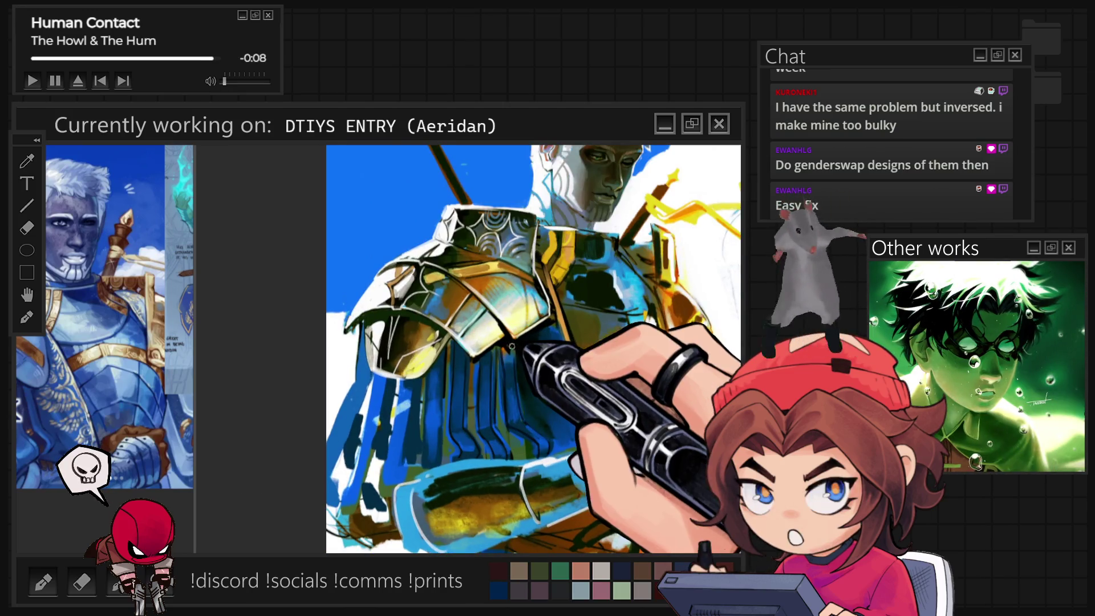
key(plus)
key(plus)
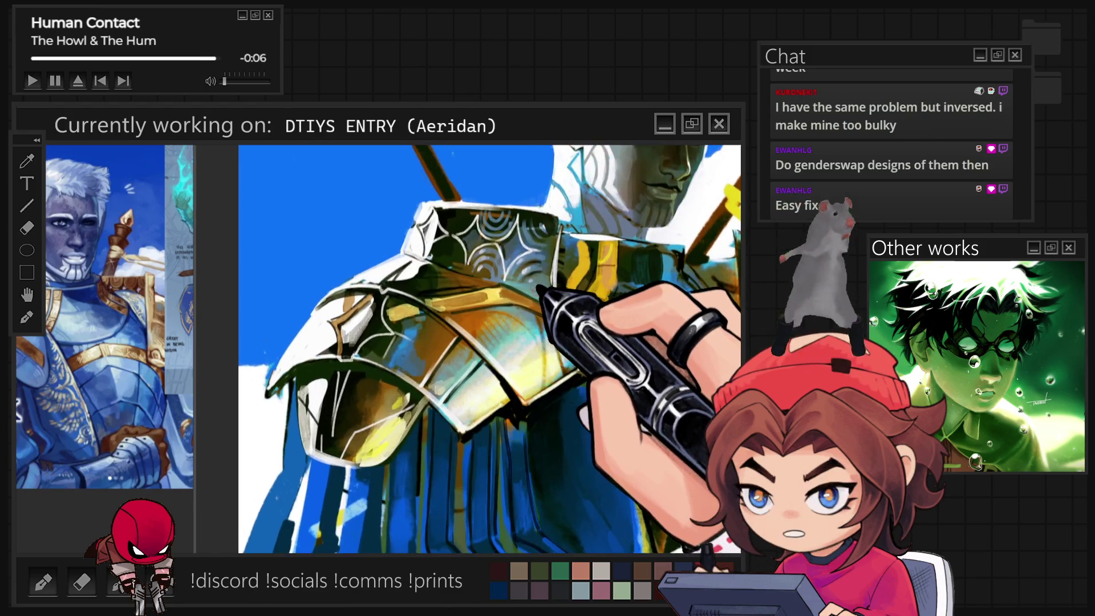
key(plus)
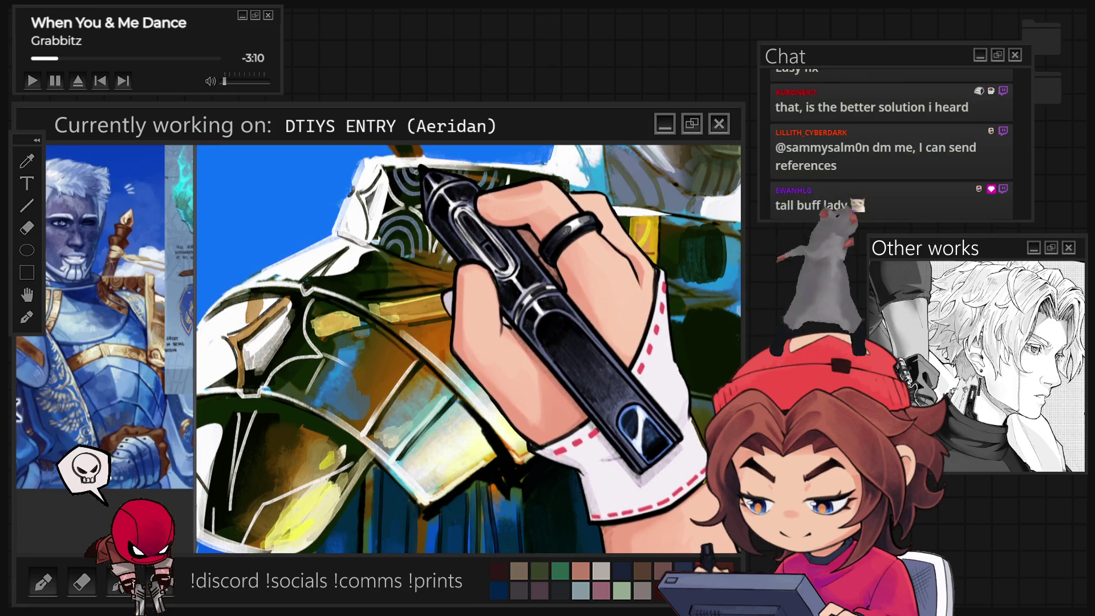
- View the whole figure, then paint gold and blue highlights and shading on the shoulder armour
key(ctrl+minus)
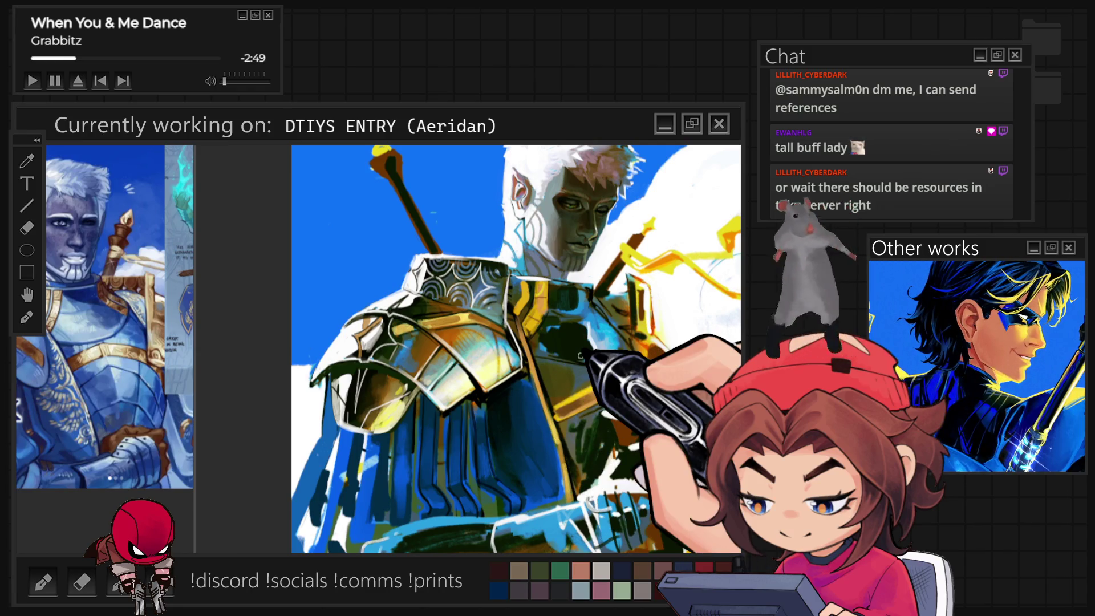
scroll(500, 349, up, 1)
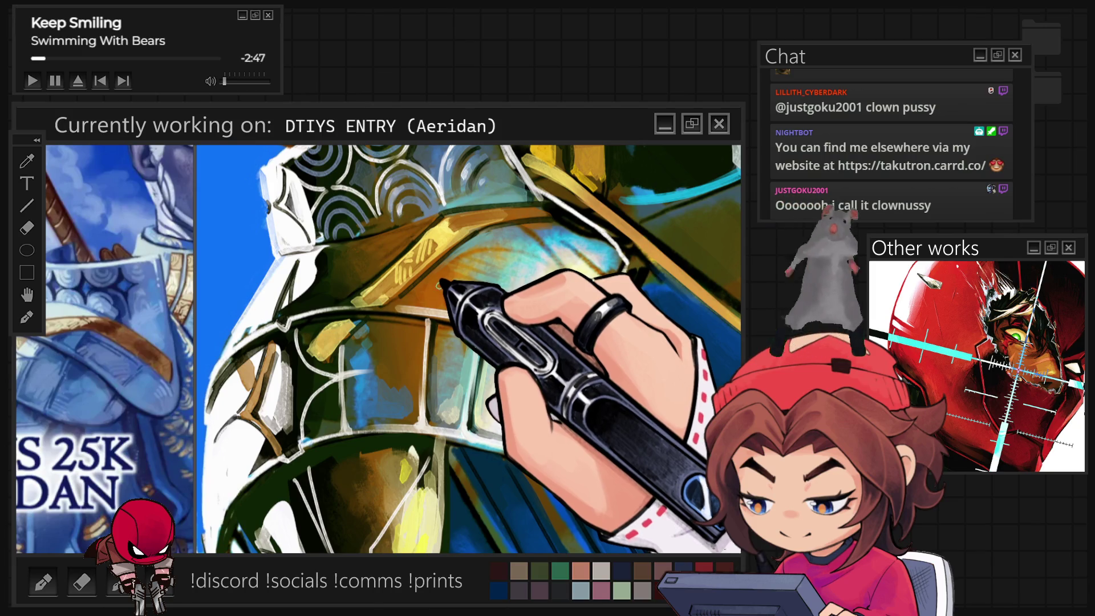
scroll(468, 349, down, 5)
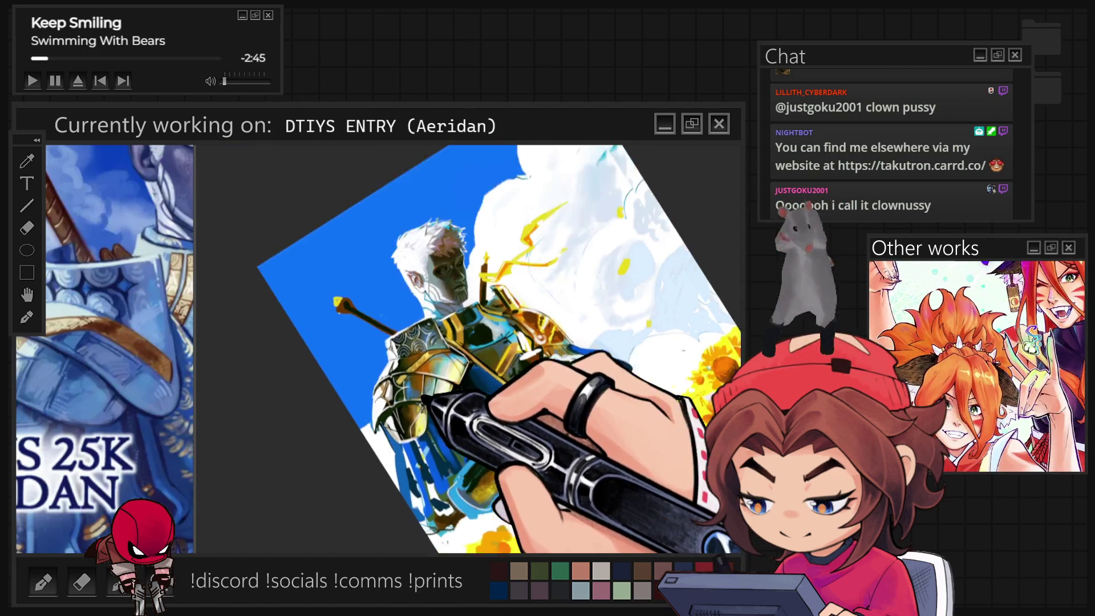
scroll(436, 348, up, 3)
scroll(436, 348, up, 2)
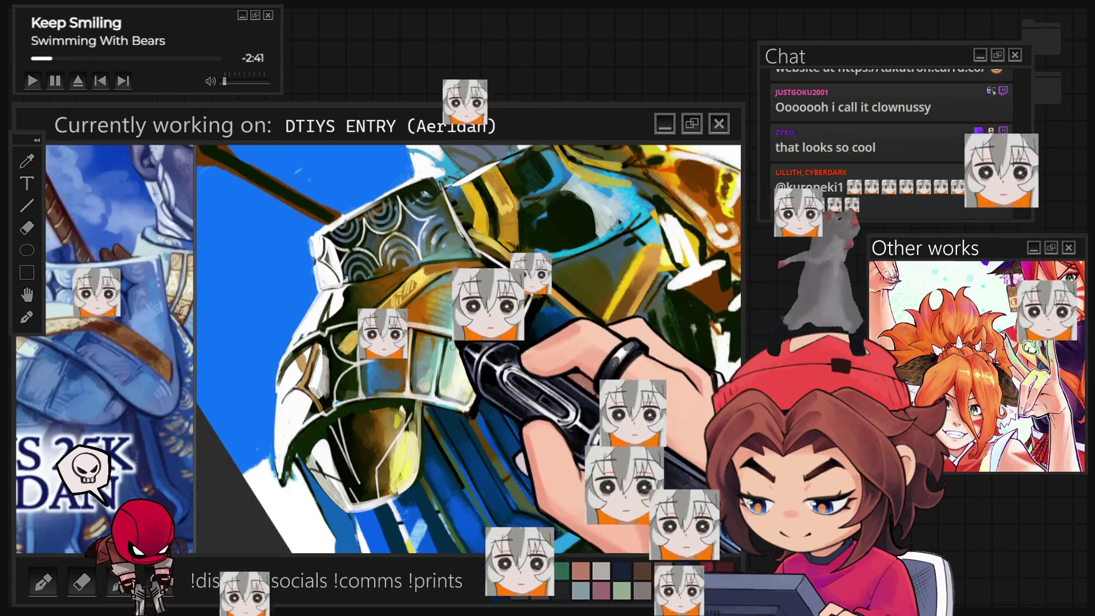
drag(628, 399, 661, 274)
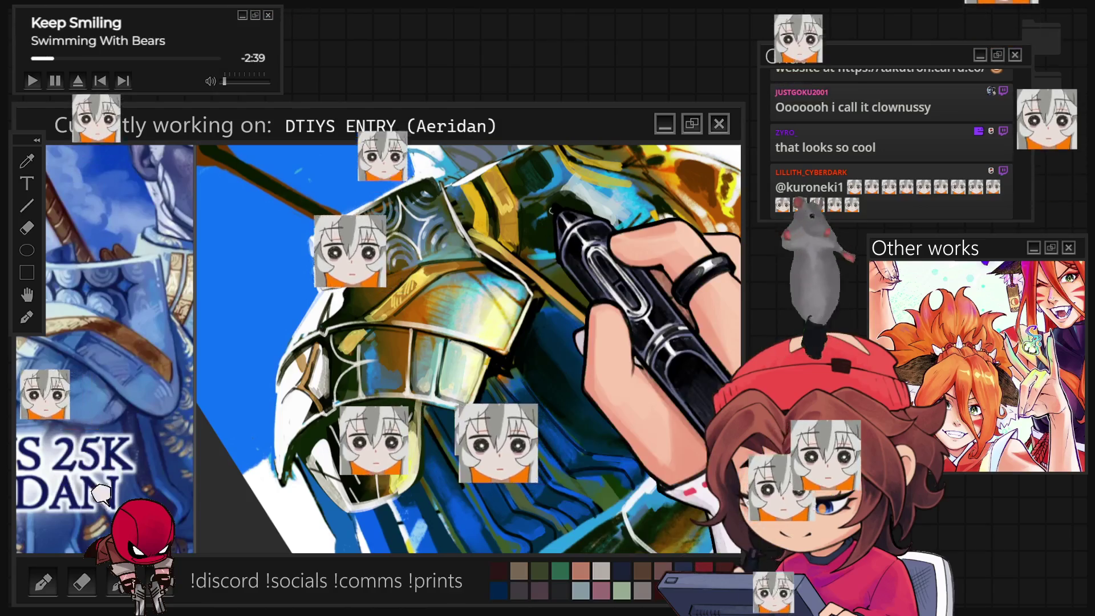